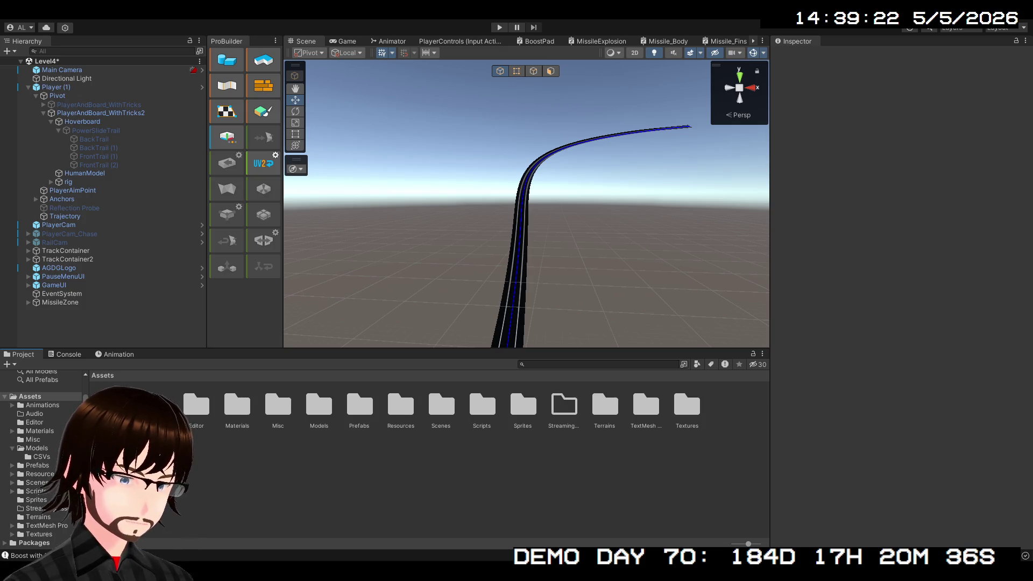
# - Select BackTrail and inspect its Trail Renderer settings
pyautogui.click(96, 140)
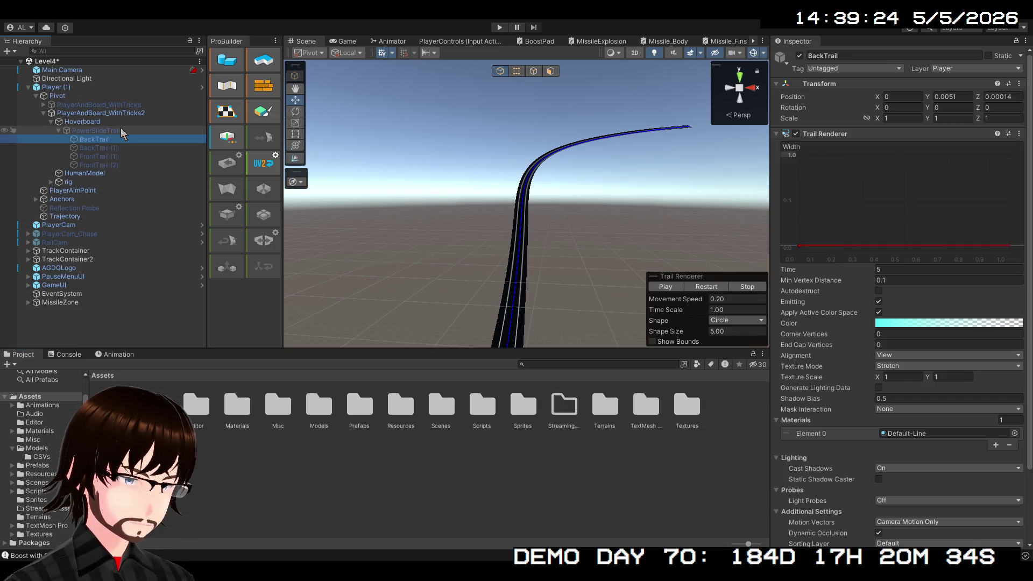
pyautogui.scroll(-3, 871, 321)
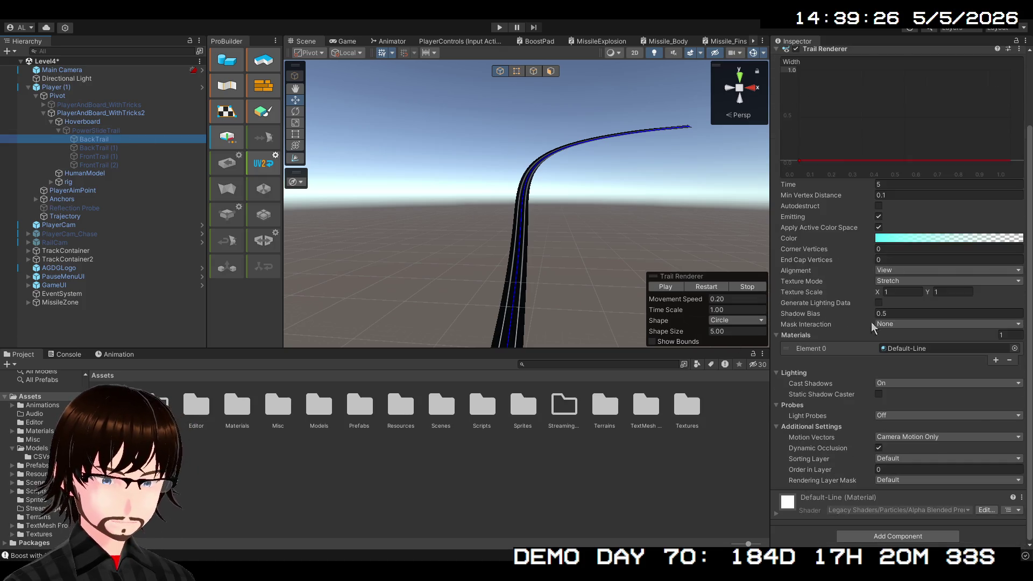
pyautogui.click(883, 545)
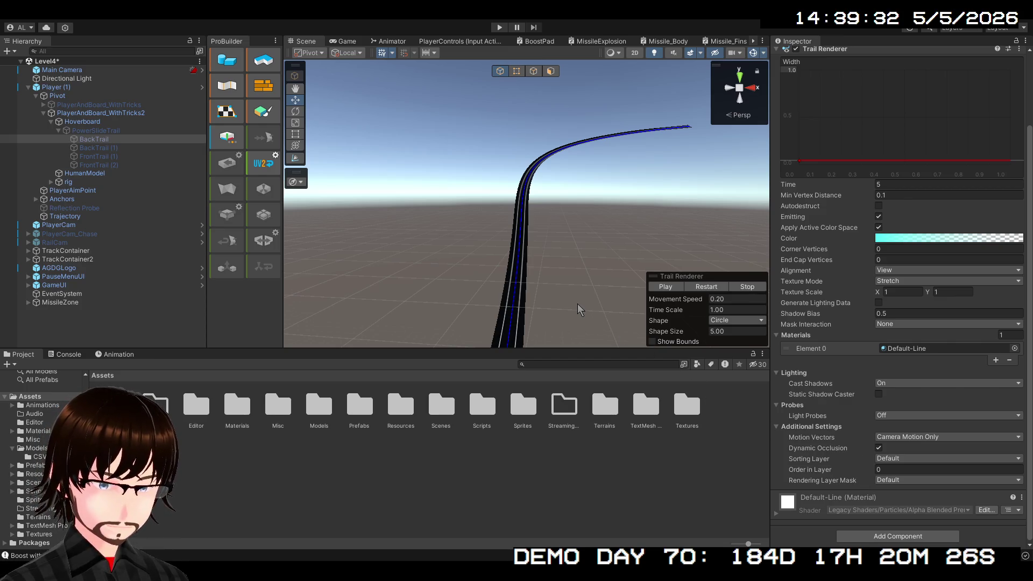
pyautogui.scroll(3, 834, 331)
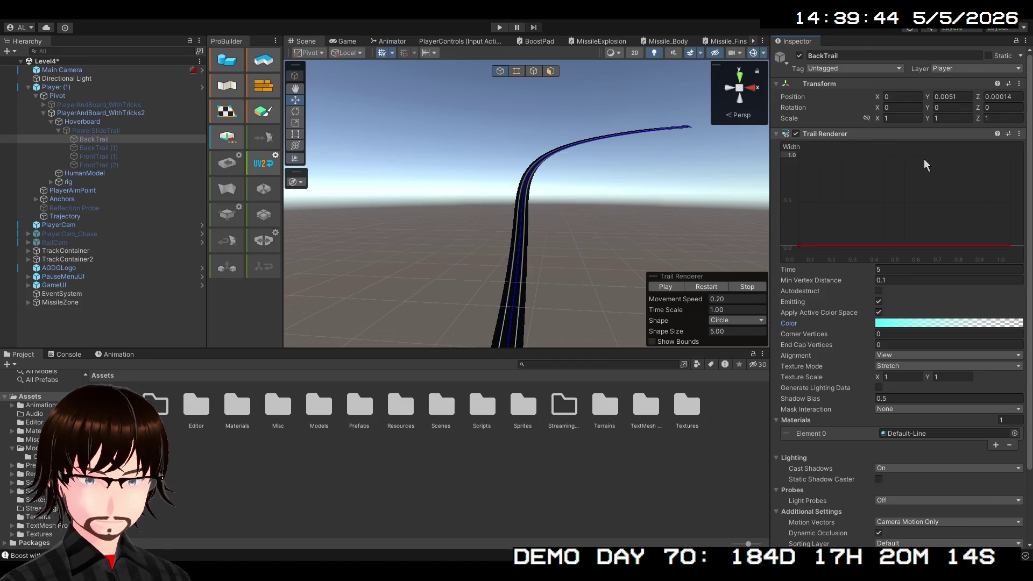
# - Remove and restore the Trail Renderer, pull its start width to 0, and enter Play mode
pyautogui.press('Delete')
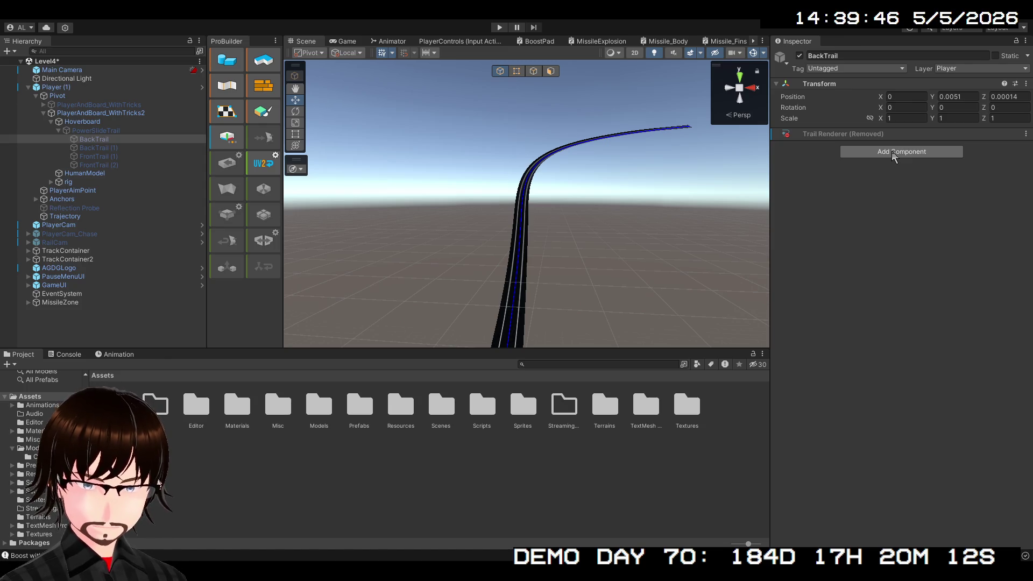
pyautogui.hotkey('ctrl', 'z')
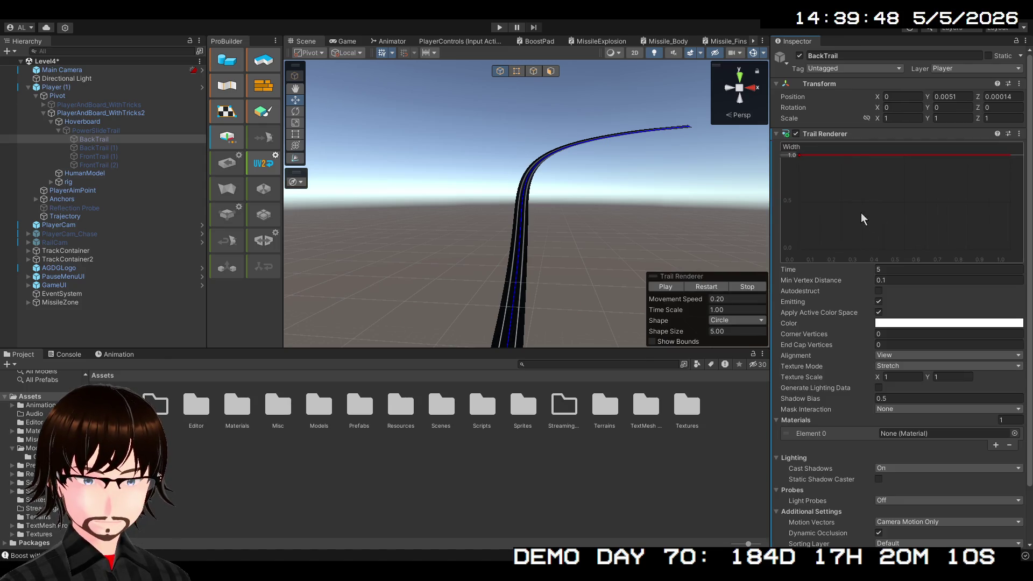
pyautogui.moveTo(799, 156); pyautogui.dragTo(800, 253)
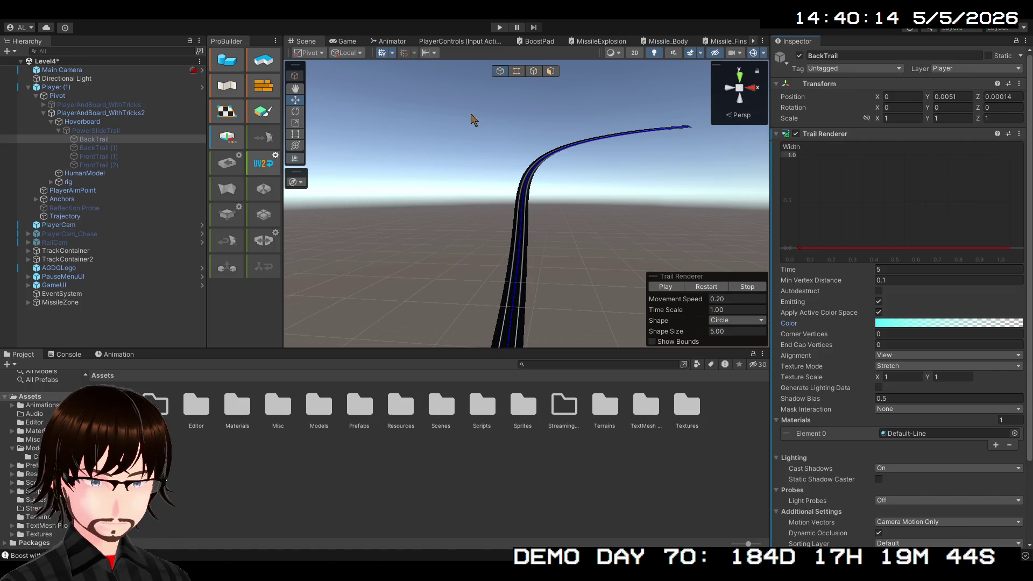
pyautogui.click(499, 27)
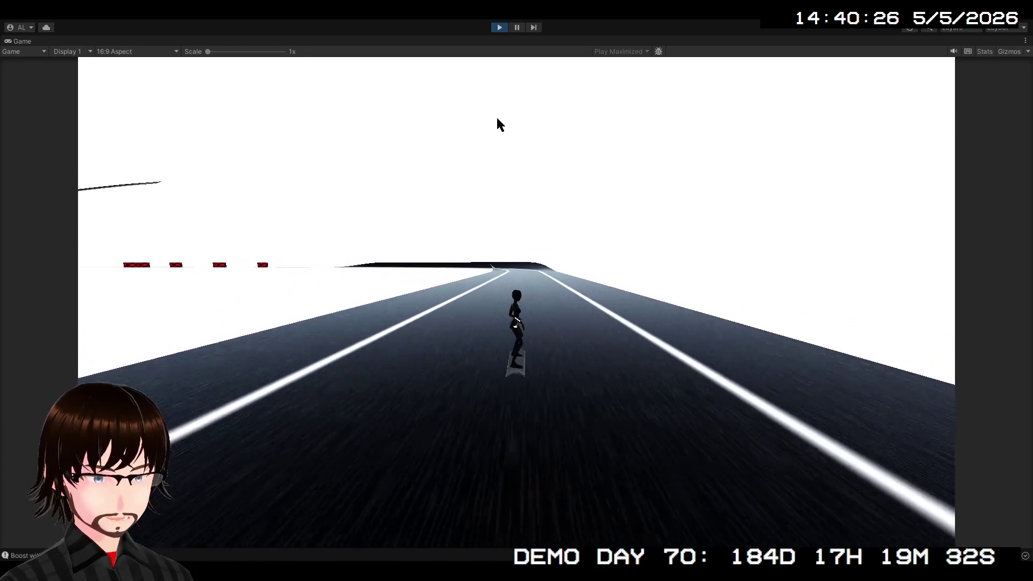
# - Stop the play test and switch BackTrail's trail material to Default-Particle
pyautogui.click(500, 27)
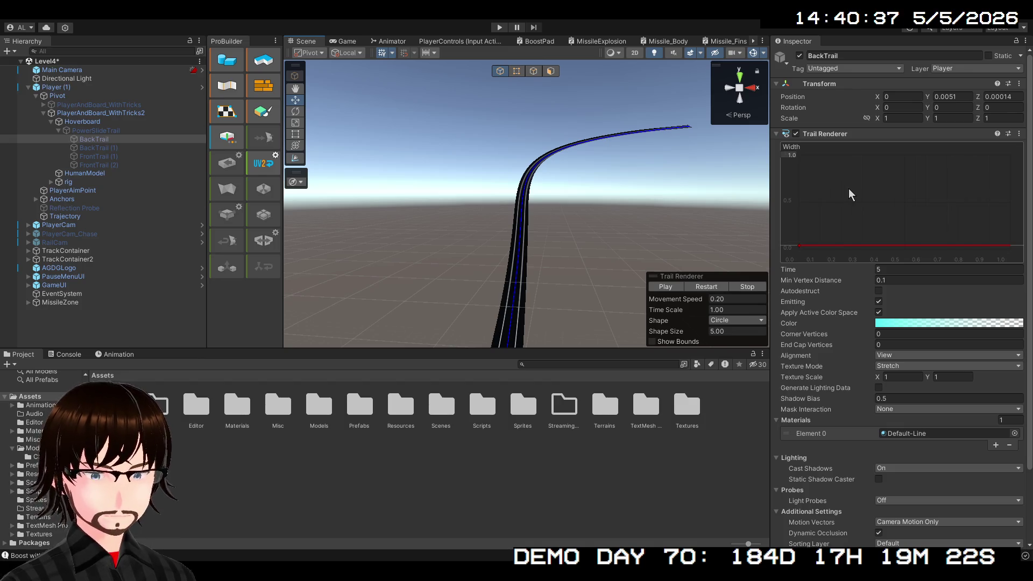
pyautogui.scroll(-3, 847, 206)
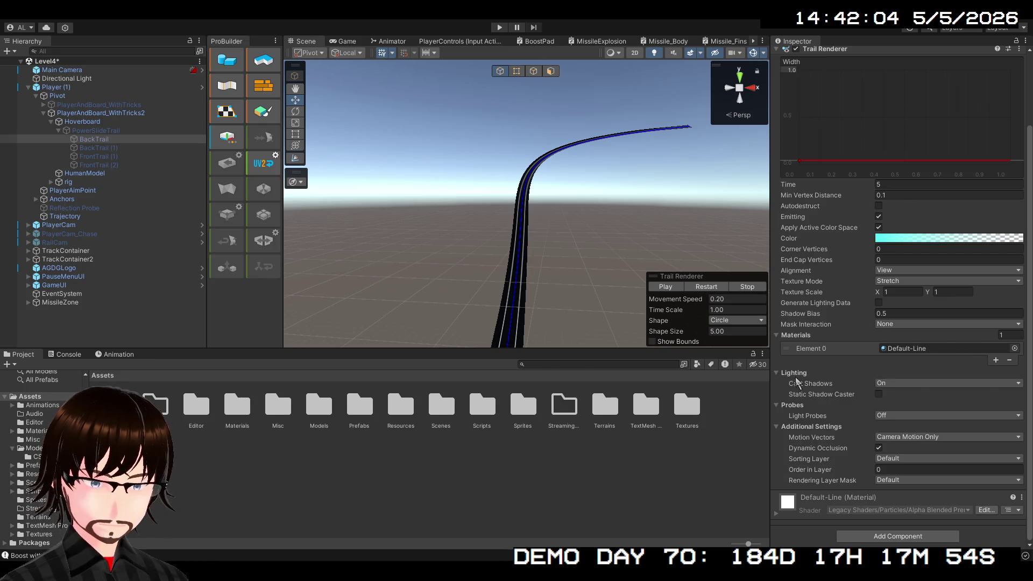
pyautogui.hotkey('ctrl', 'z')
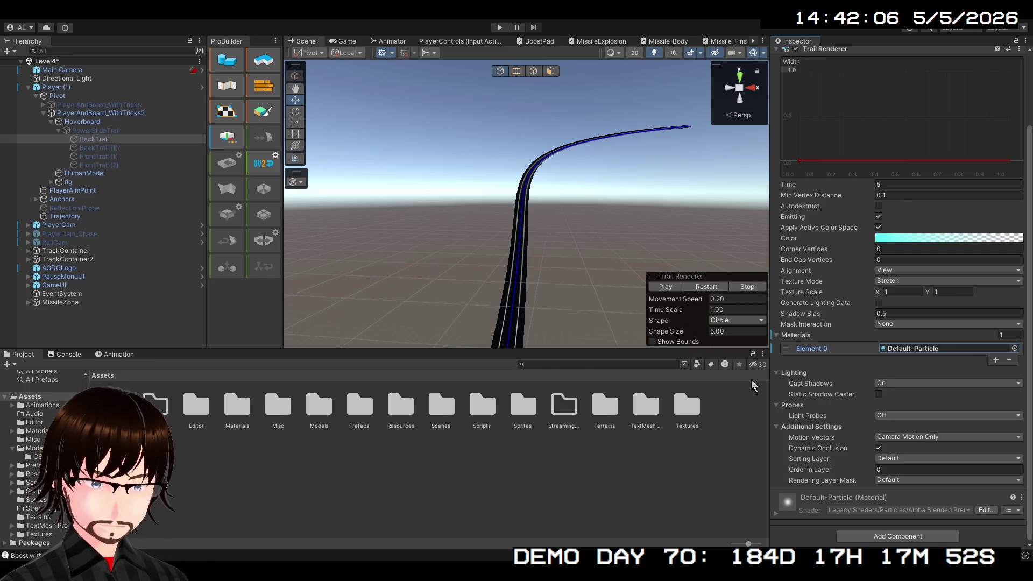
# - Play-test the Default-Particle trail, restore the editor layout, then stop Play mode
pyautogui.click(497, 26)
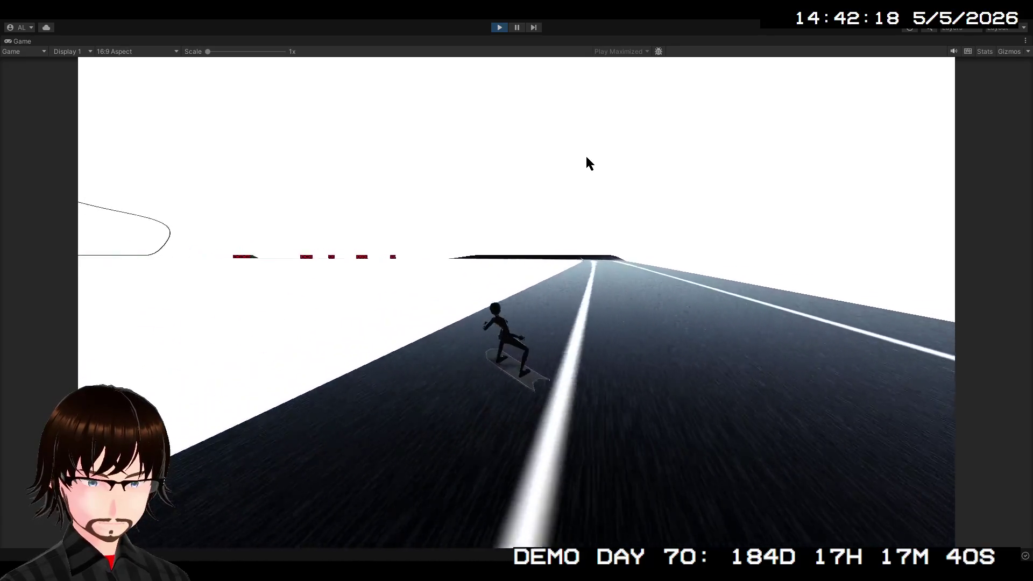
pyautogui.doubleClick(14, 43)
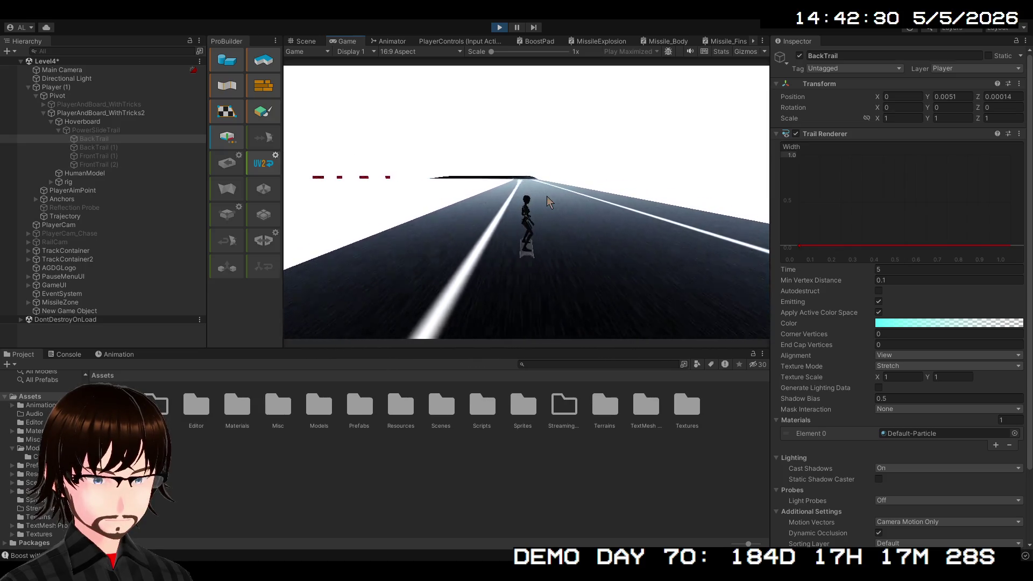
pyautogui.click(498, 26)
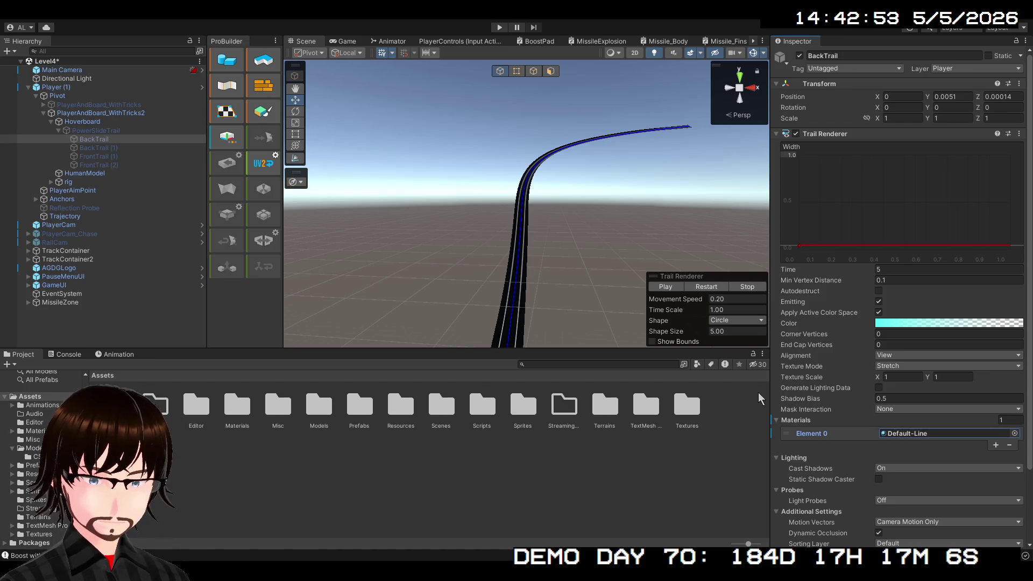
pyautogui.scroll(-3, 847, 460)
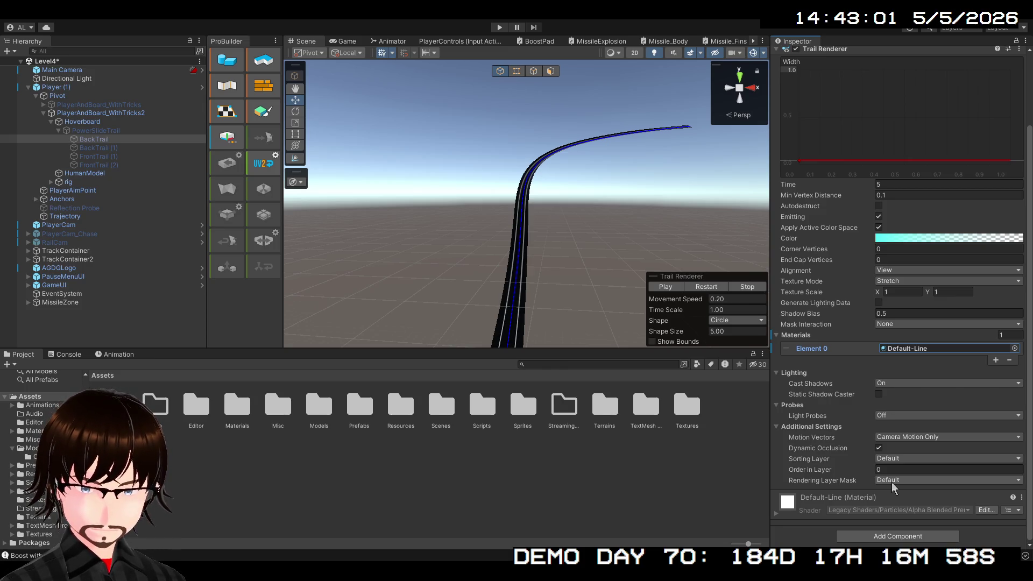
# - In Assets/Materials, add a new material named 'Line' and deselect it
pyautogui.scroll(4, 837, 413)
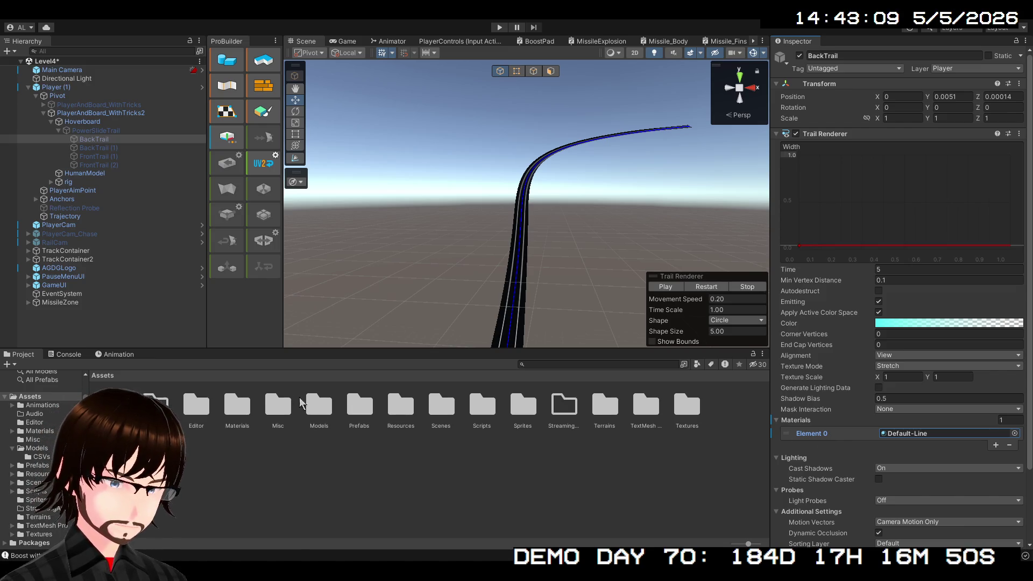
pyautogui.doubleClick(225, 403)
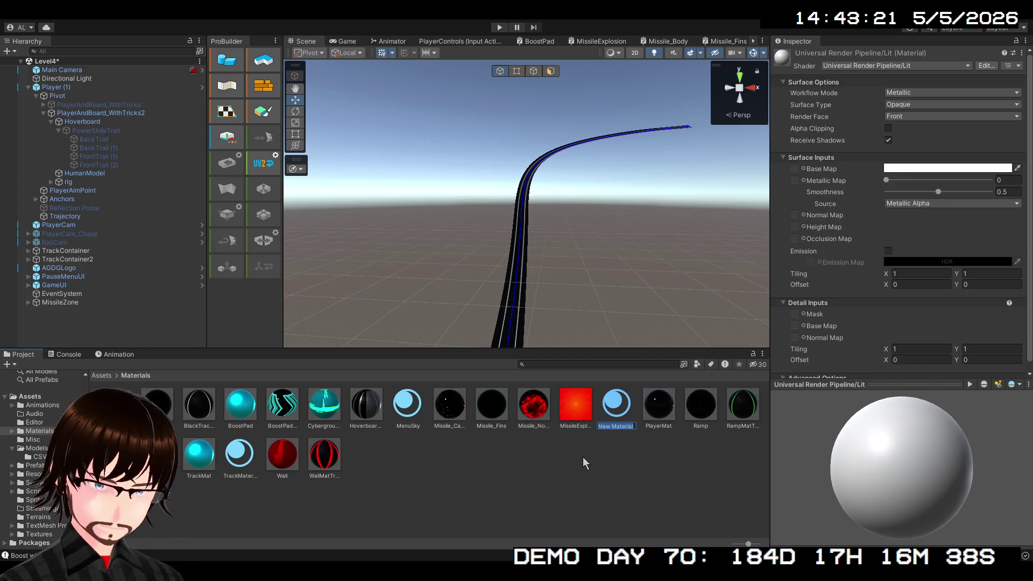
pyautogui.write('Line')
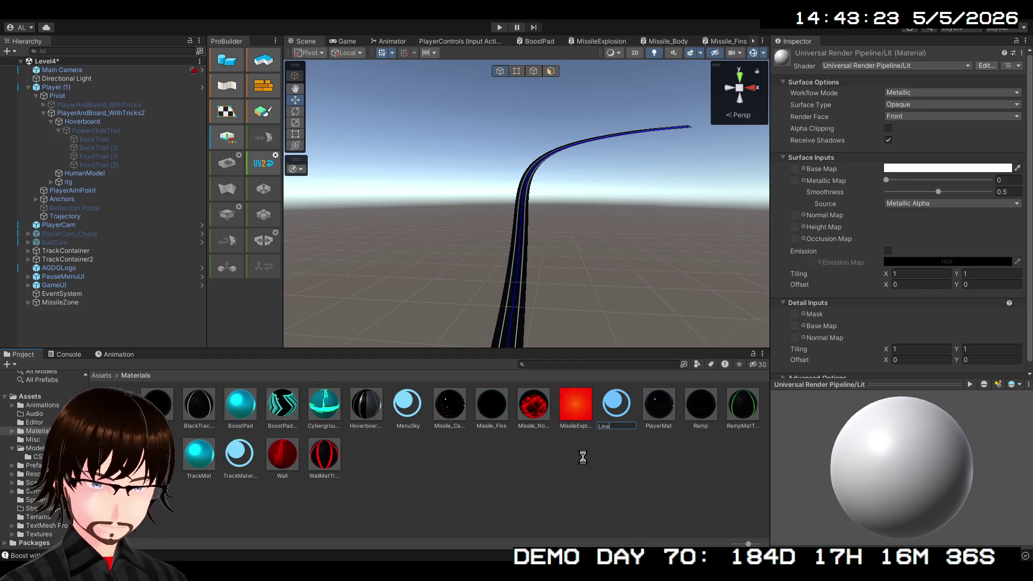
pyautogui.press('Return')
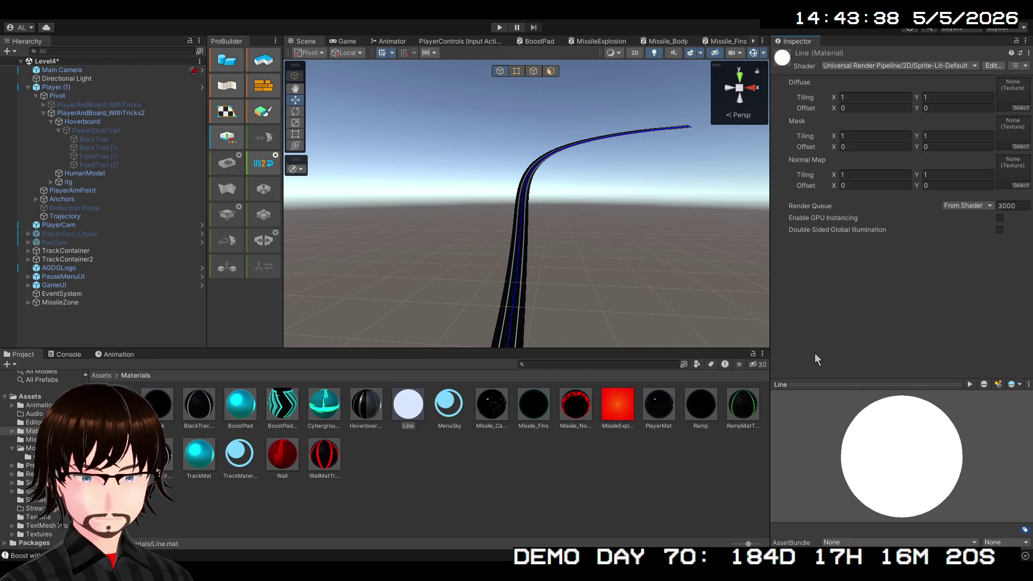
pyautogui.click(528, 468)
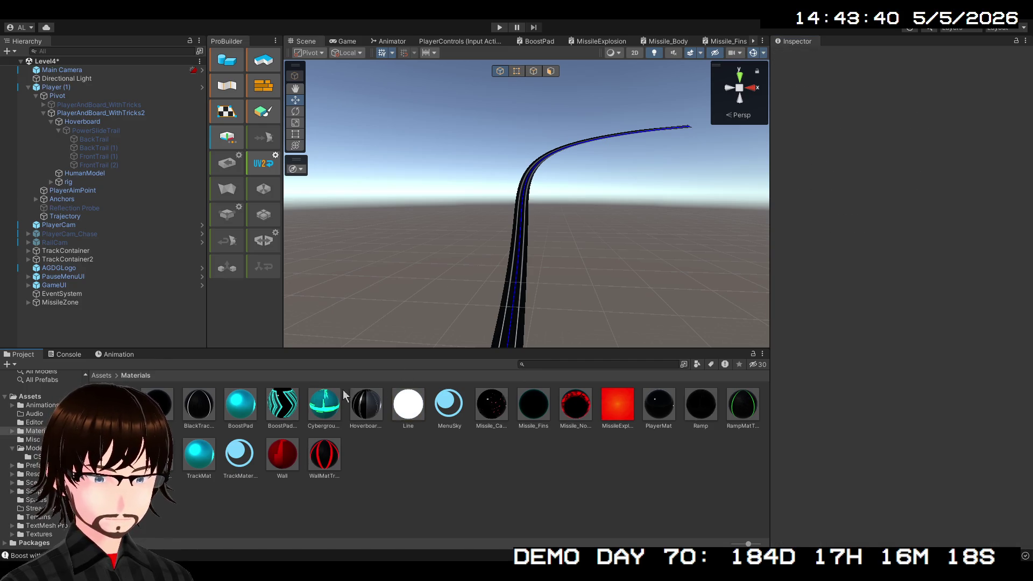
# - Assign the Line material to BackTrail's Trail Renderer Materials Element 0
pyautogui.click(95, 141)
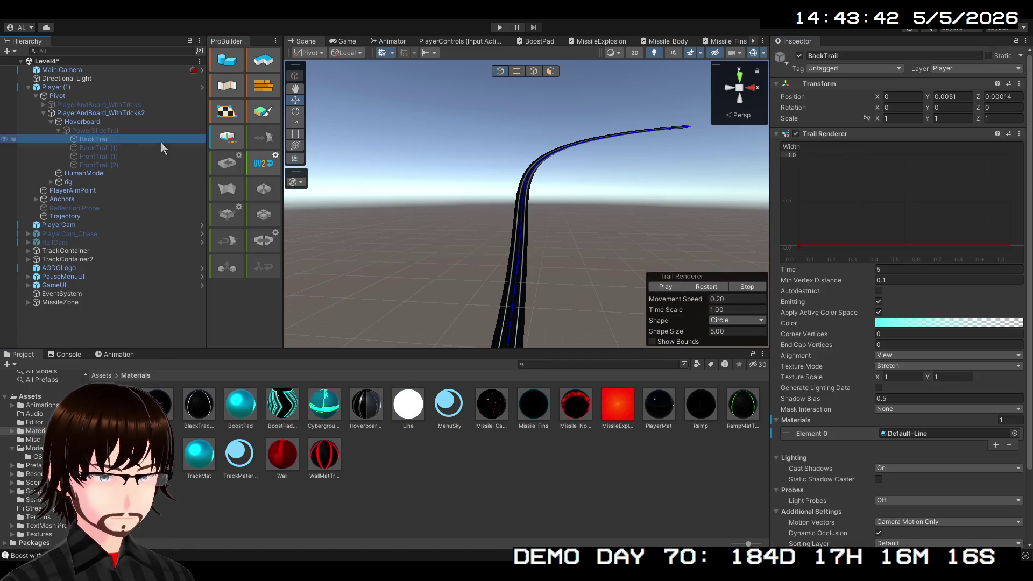
pyautogui.click(1016, 434)
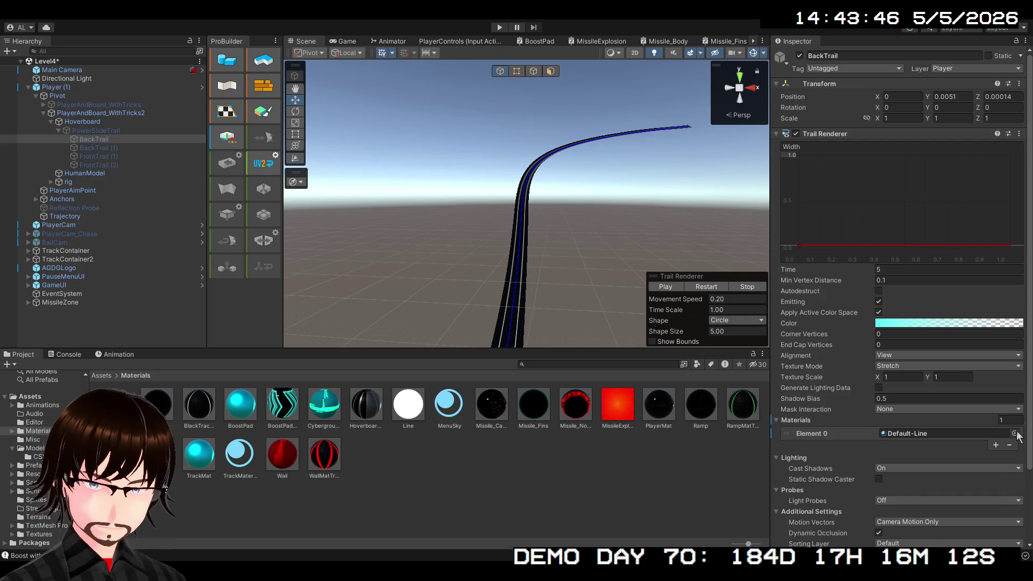
pyautogui.moveTo(409, 404); pyautogui.dragTo(915, 433)
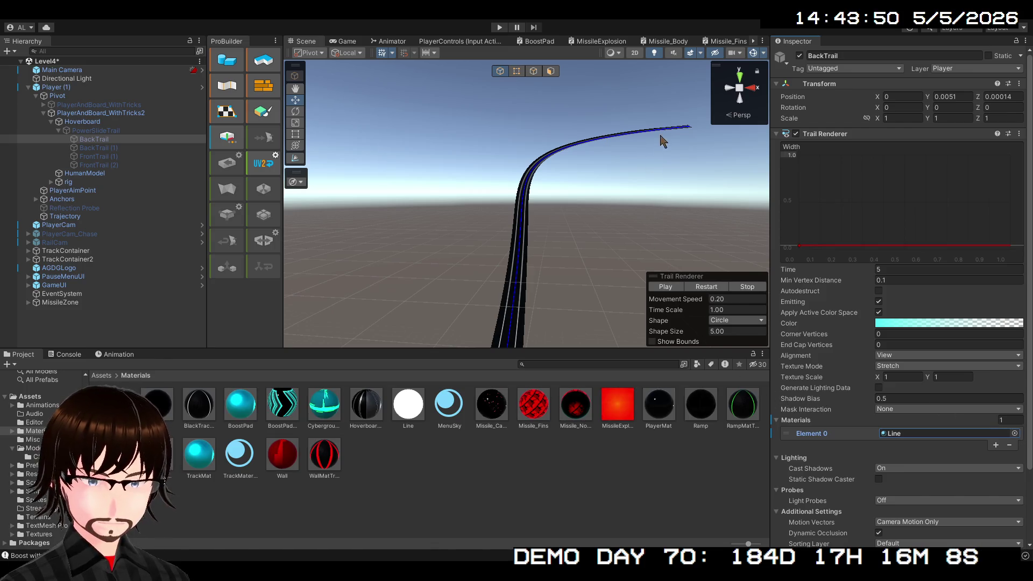
# - Play-test the Line trail, stop, and select the Line material
pyautogui.click(505, 26)
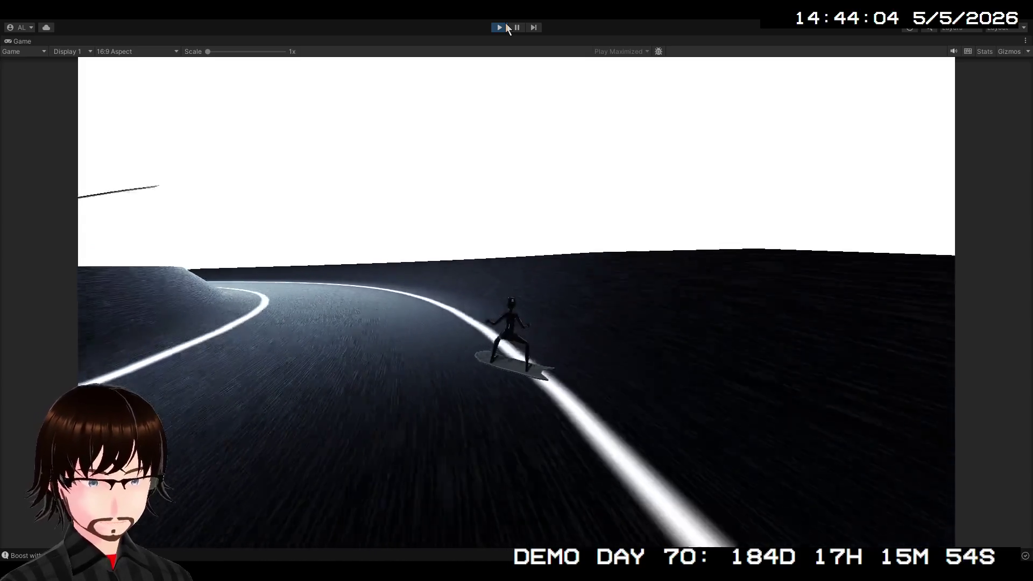
pyautogui.click(496, 26)
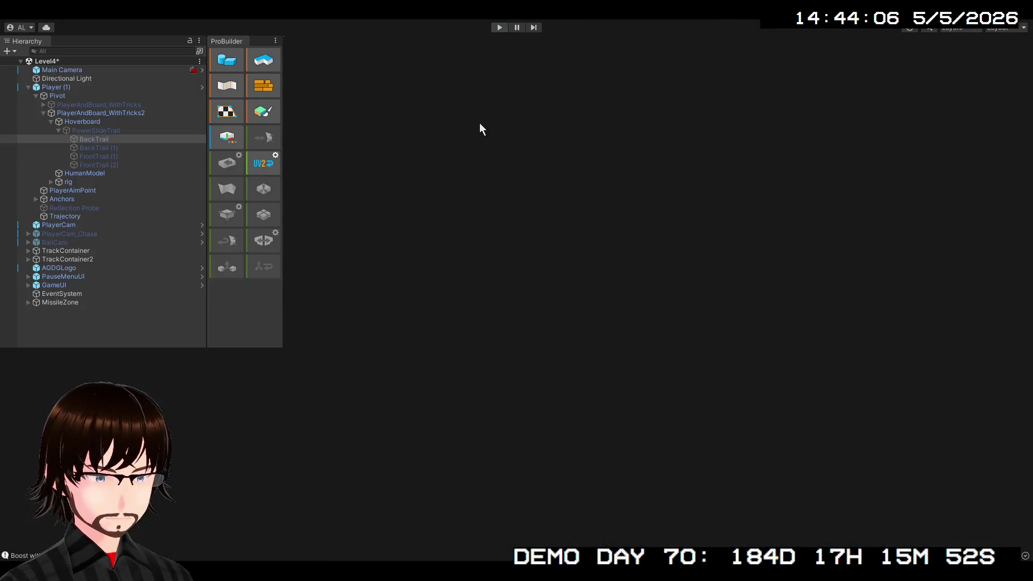
pyautogui.click(409, 422)
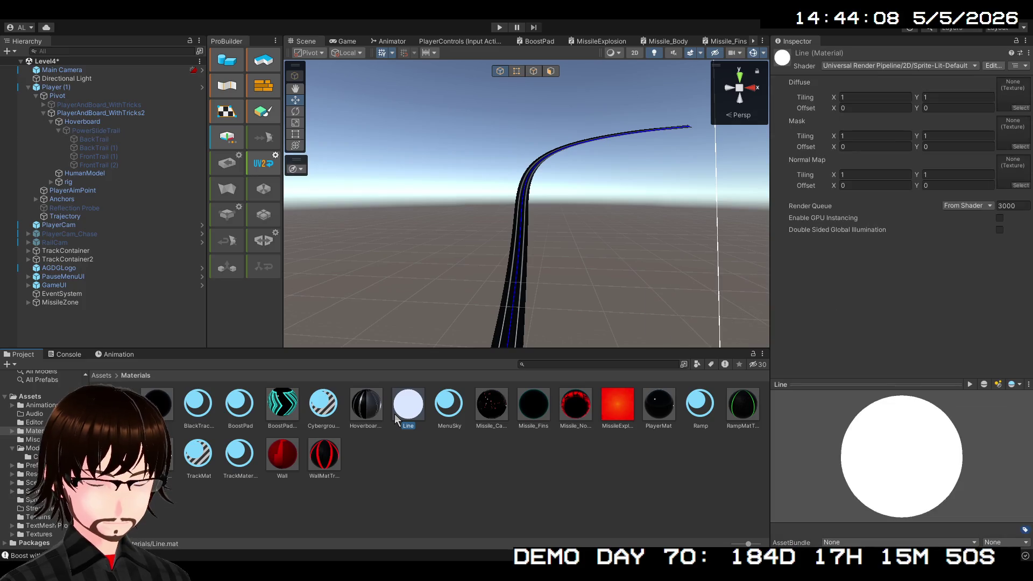
# - Set the Line material to Additive colour mode, then test-ride past the boost pads steering with D and A
pyautogui.click(883, 65)
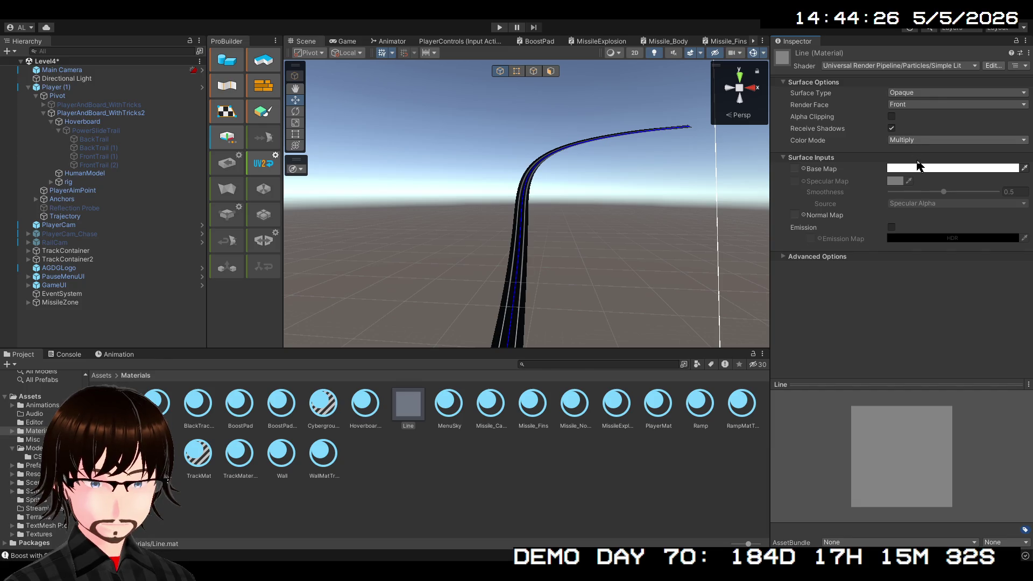
pyautogui.click(899, 201)
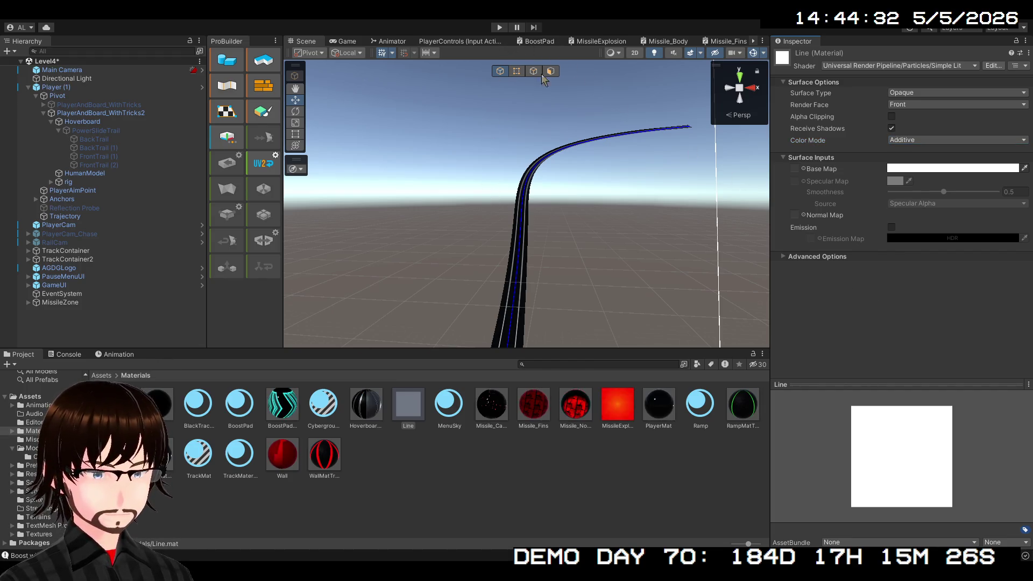
pyautogui.click(506, 25)
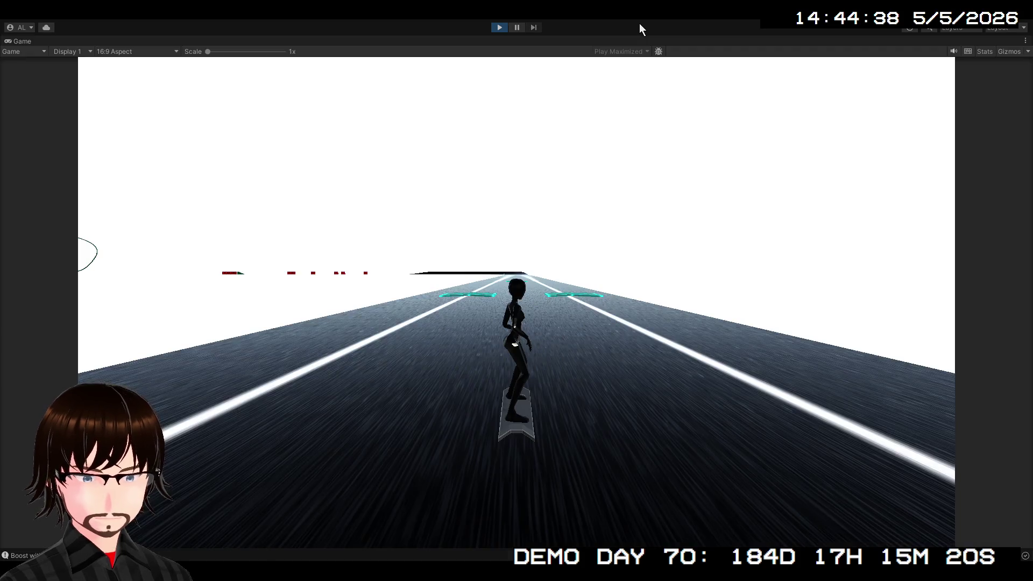
pyautogui.press('d')
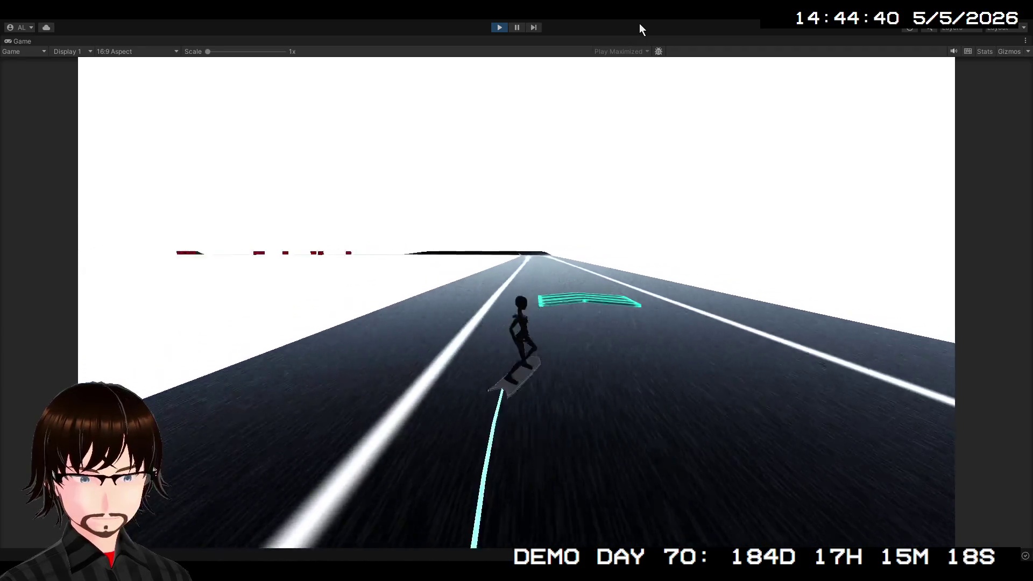
pyautogui.press('a')
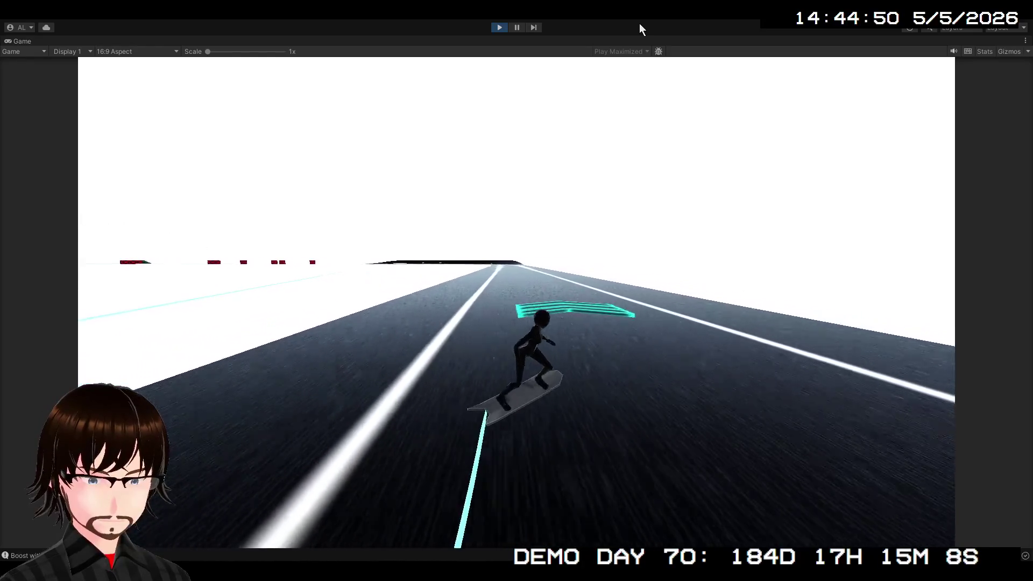
pyautogui.click(504, 28)
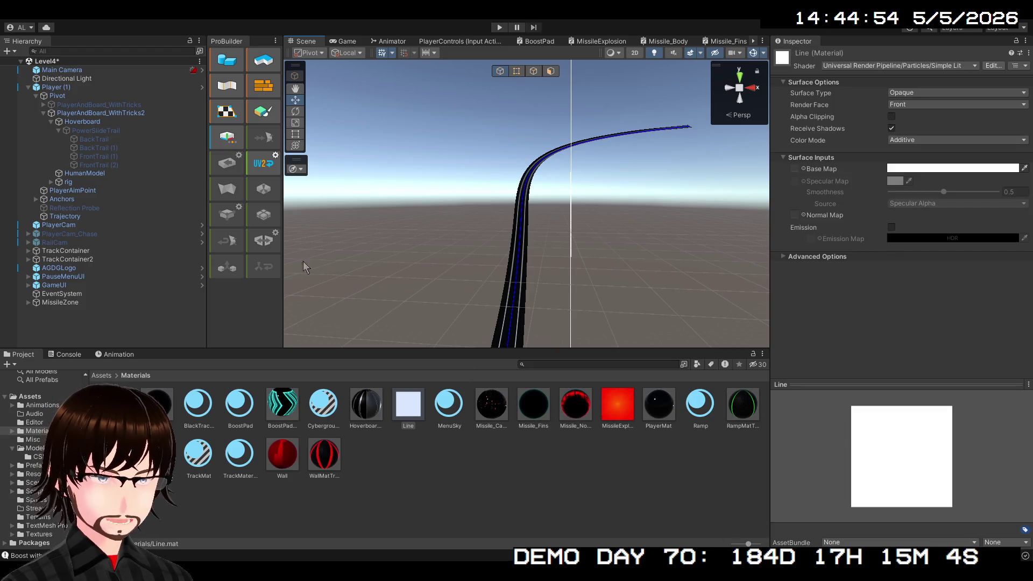
# - Compare the trail materials on BackTrail, BackTrail (1) and FrontTrail (1)
pyautogui.click(102, 139)
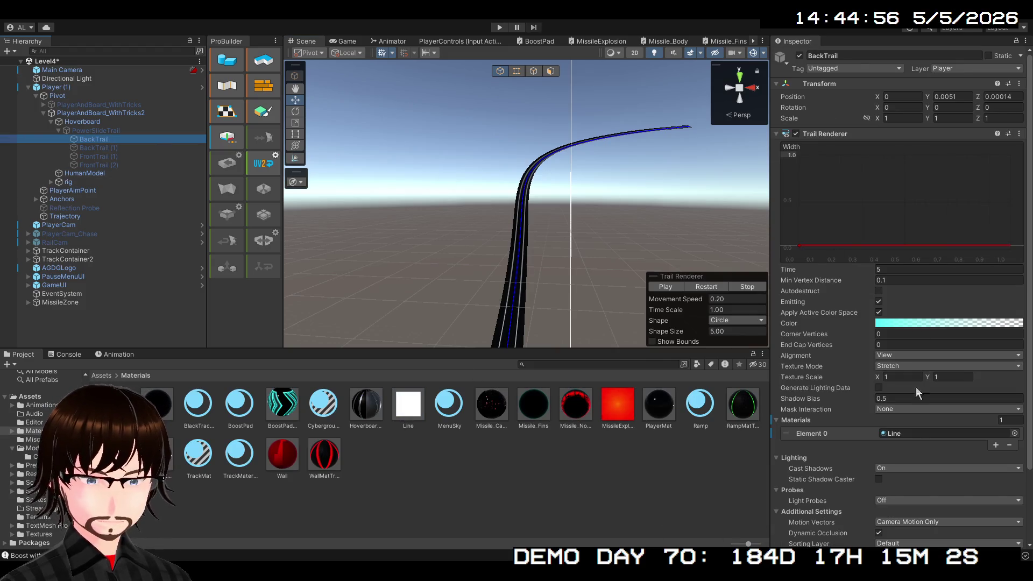
pyautogui.click(90, 146)
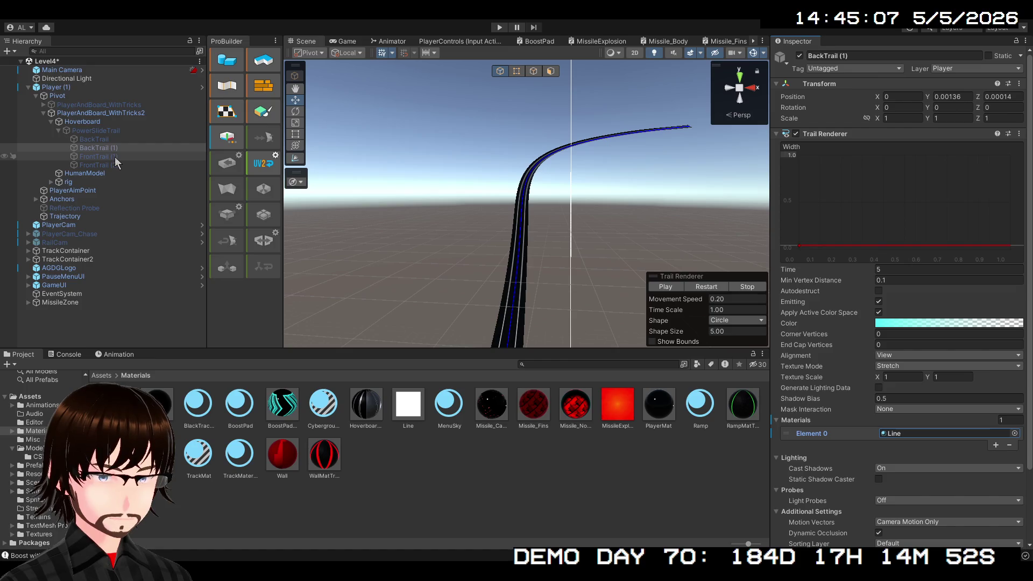
pyautogui.click(92, 139)
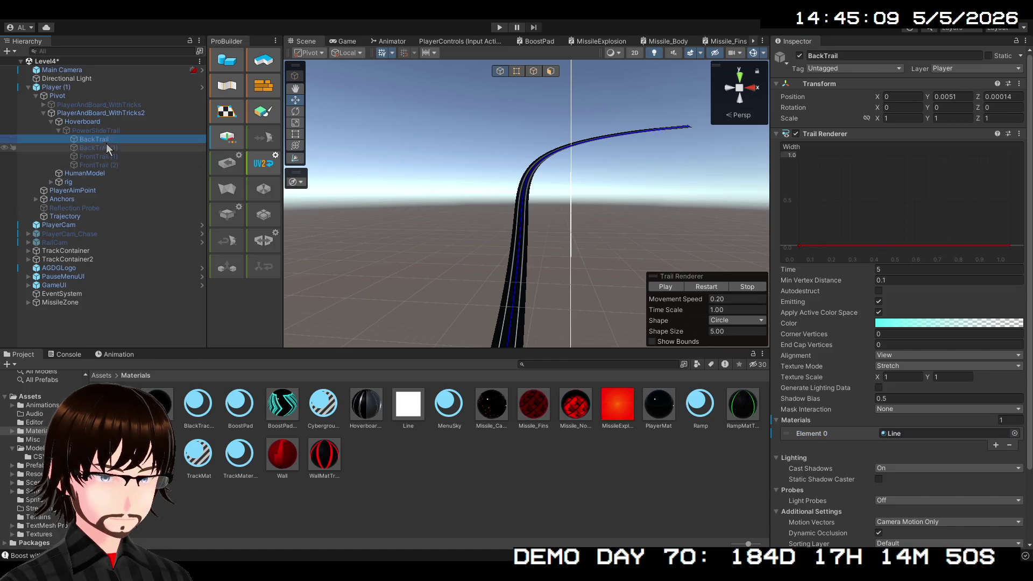
pyautogui.click(110, 157)
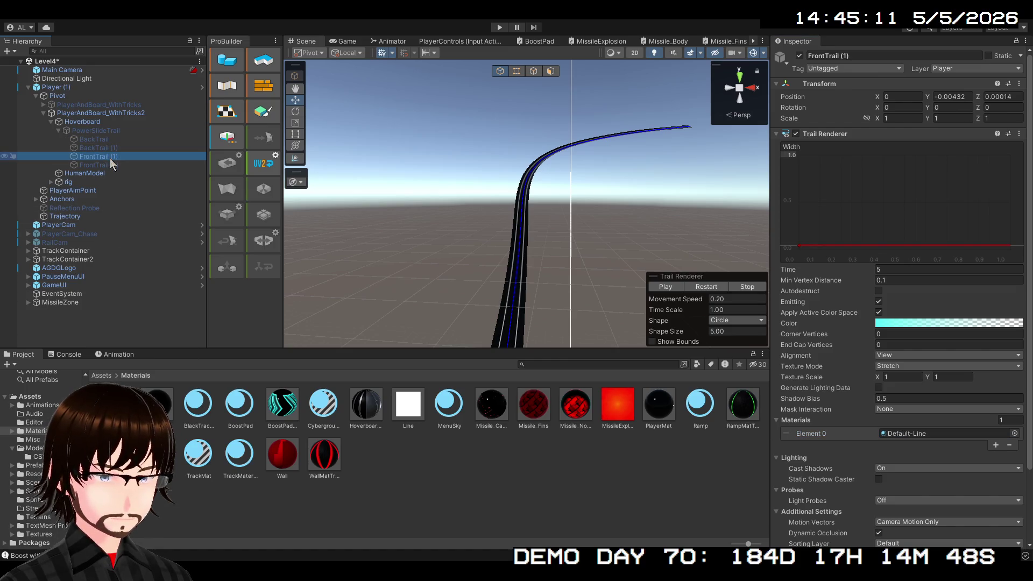
# - Open the Prefabs folder and inspect BackTrail inside the Player (1) prefab
pyautogui.click(102, 376)
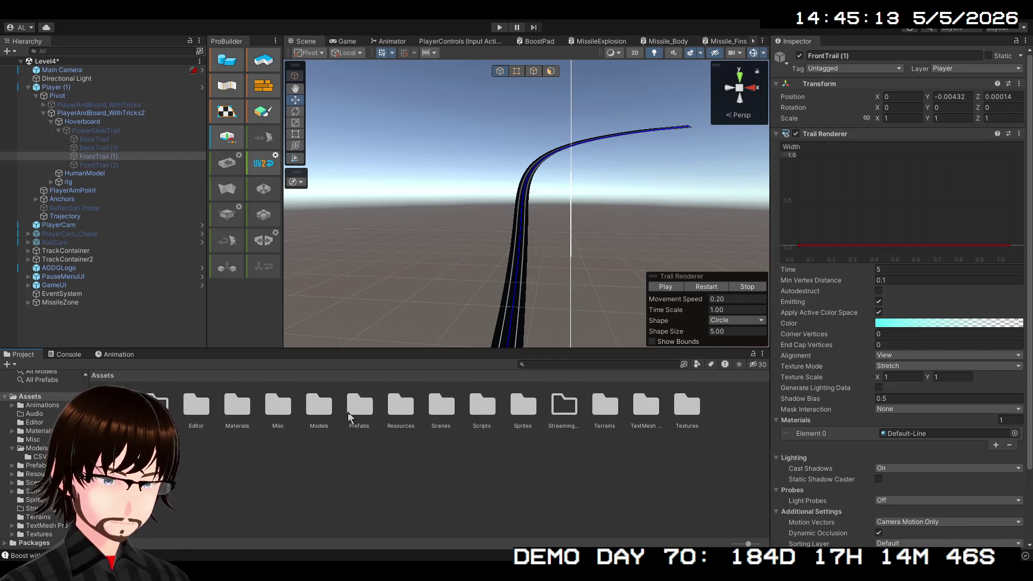
pyautogui.doubleClick(362, 414)
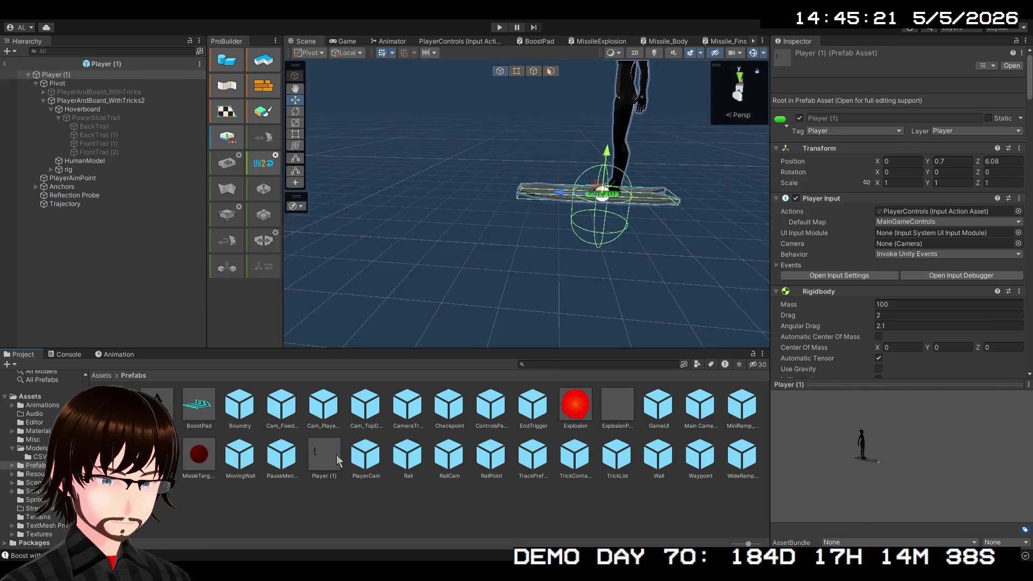
pyautogui.click(106, 127)
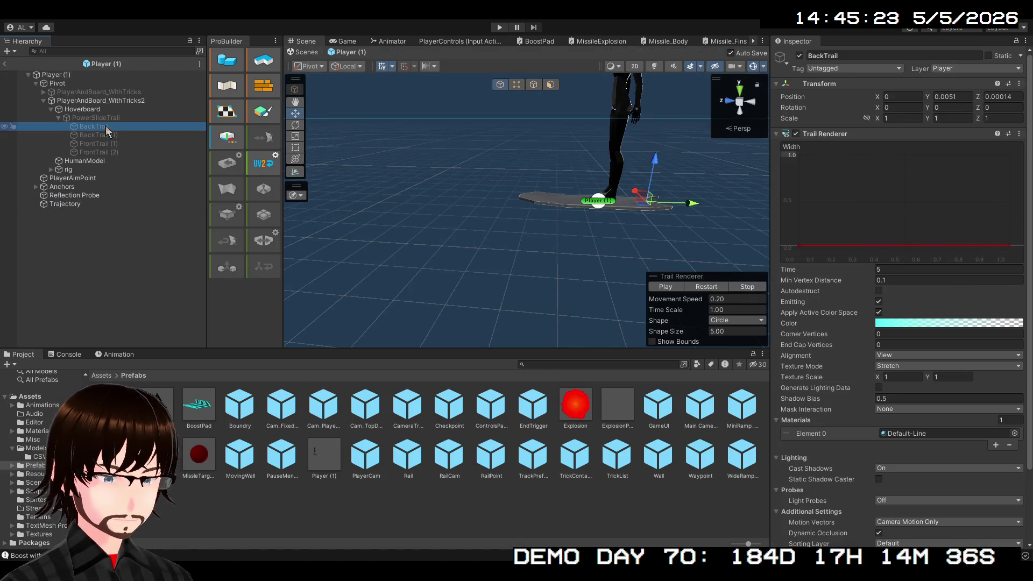
# - Give all four hoverboard trails the Line material, then return to Level4
pyautogui.keyDown('shift'); pyautogui.click(98, 152); pyautogui.keyUp('shift')
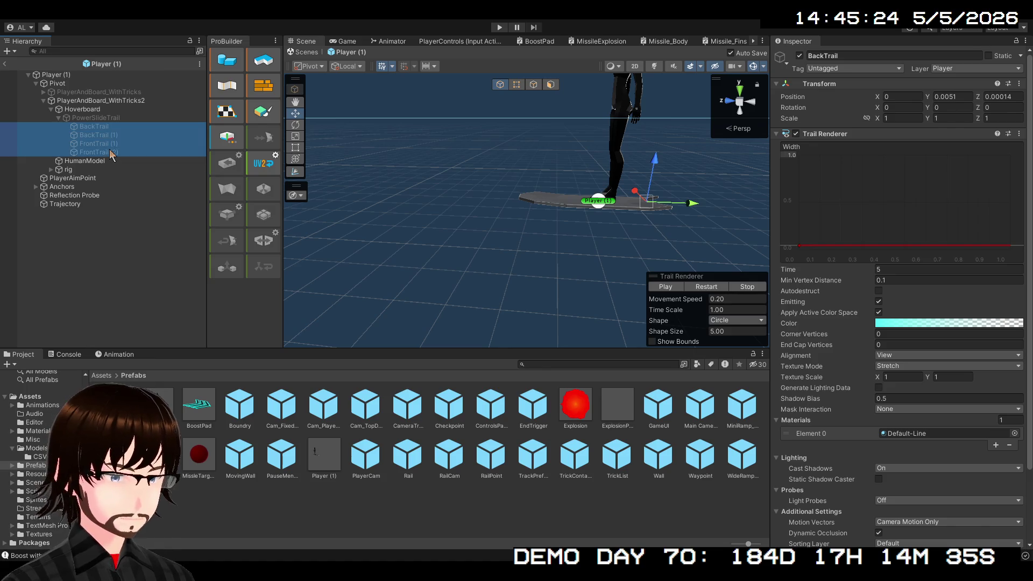
pyautogui.click(1014, 436)
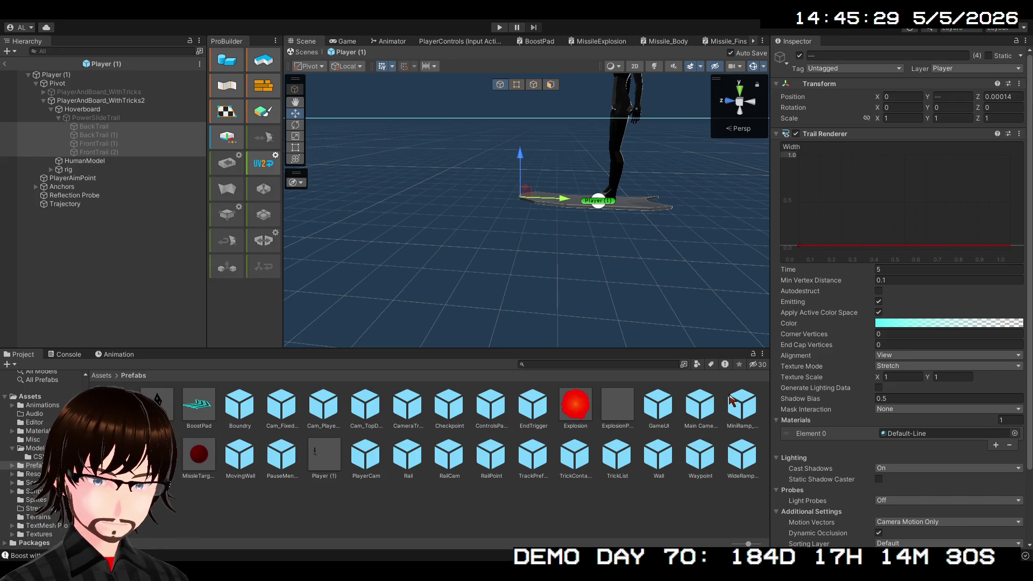
pyautogui.click(680, 530)
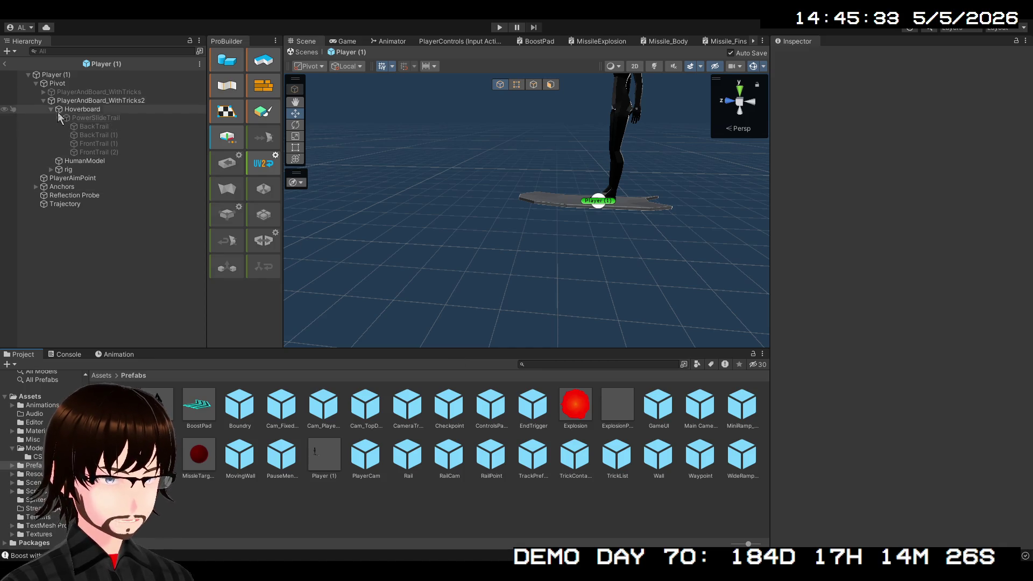
pyautogui.click(5, 65)
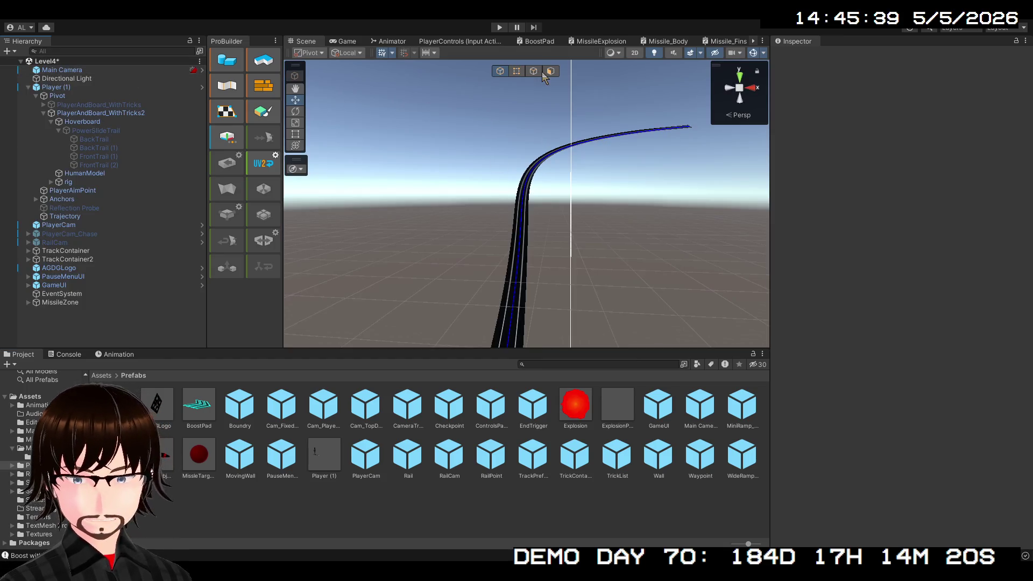
# - Start a play-mode test run of the Level4 scene
pyautogui.click(498, 26)
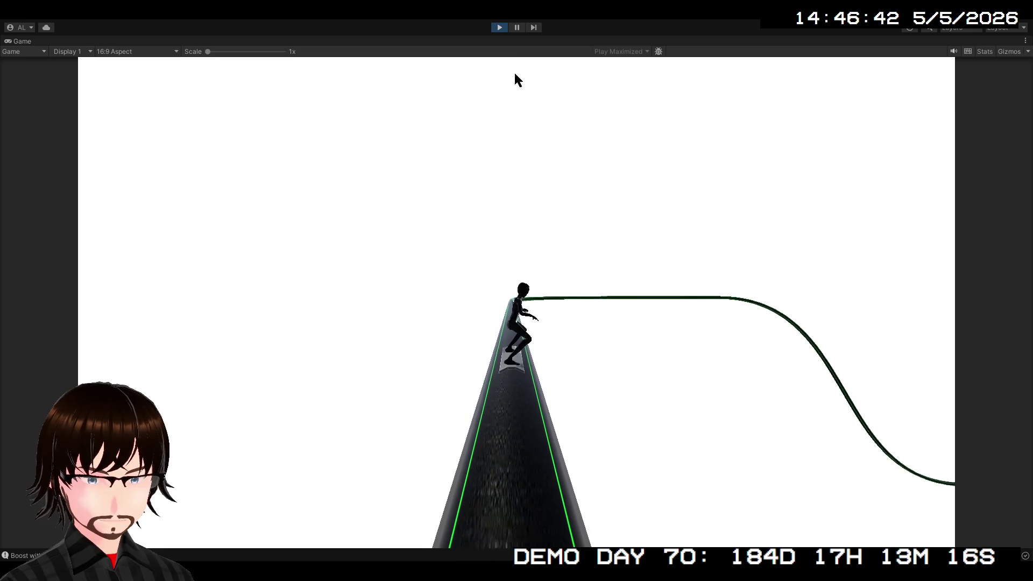
# - Stop the Level4 test run after the rail section
pyautogui.click(496, 27)
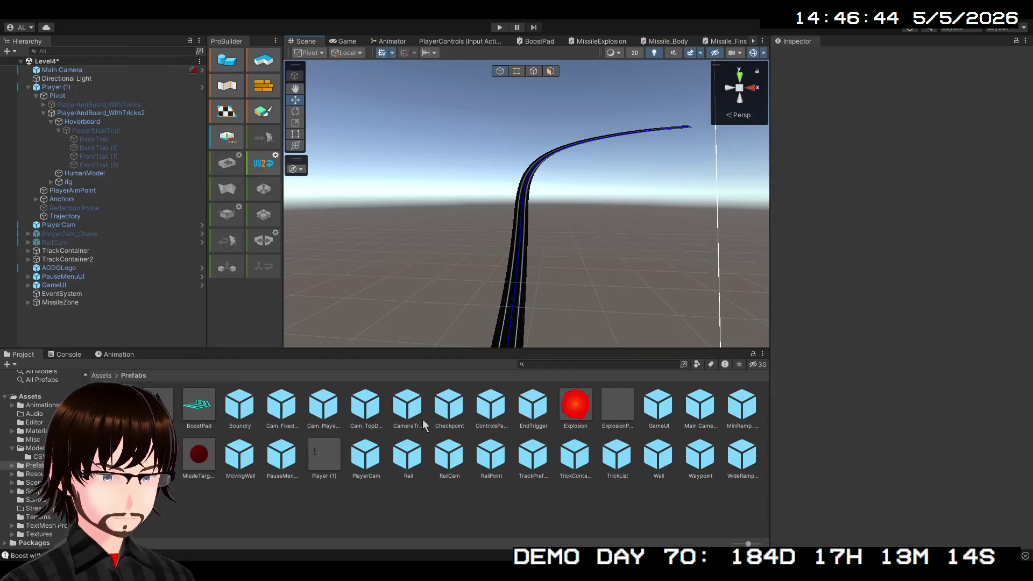
# - Open the Player (1) prefab and browse its objects down to the root's Line Renderer
pyautogui.doubleClick(315, 459)
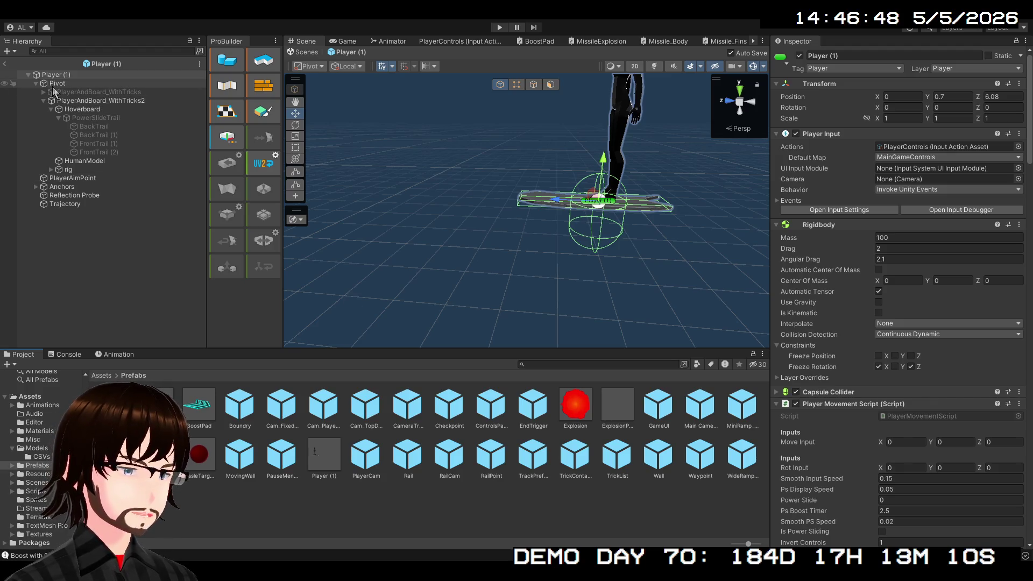
pyautogui.click(81, 102)
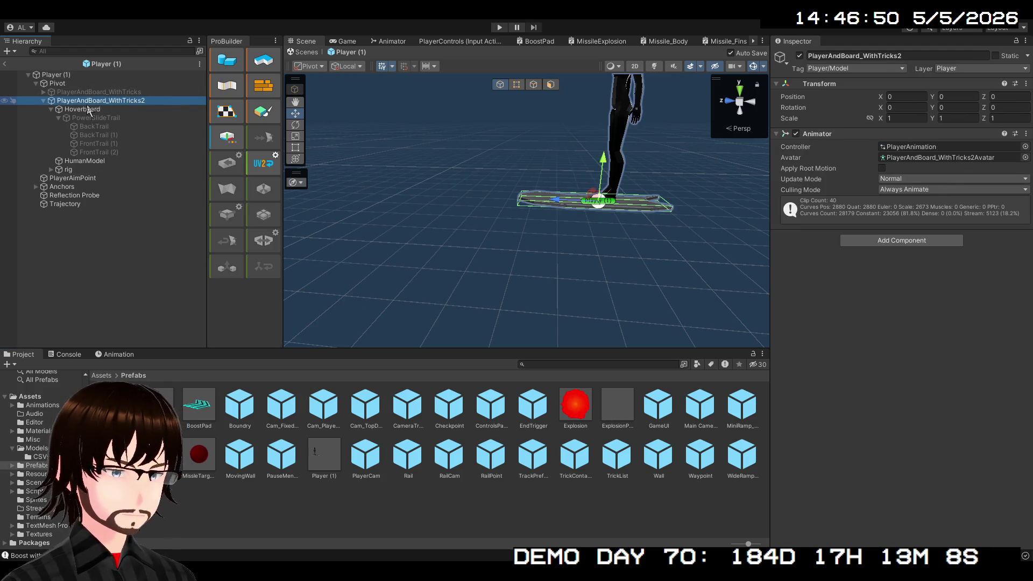
pyautogui.click(92, 110)
pyautogui.click(92, 118)
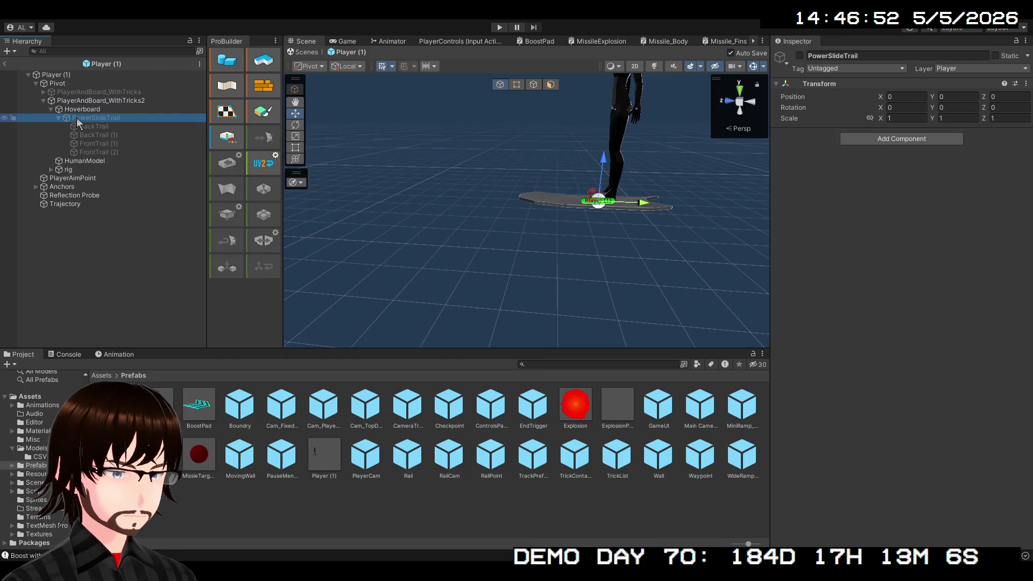
pyautogui.click(52, 110)
pyautogui.click(51, 75)
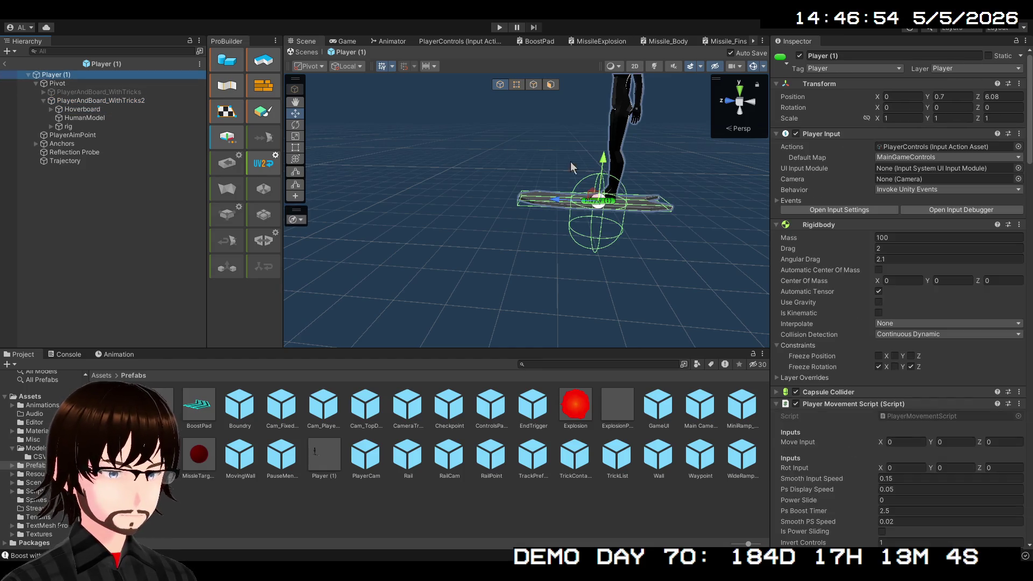
pyautogui.scroll(-5, 900, 307)
pyautogui.scroll(-20, 900, 307)
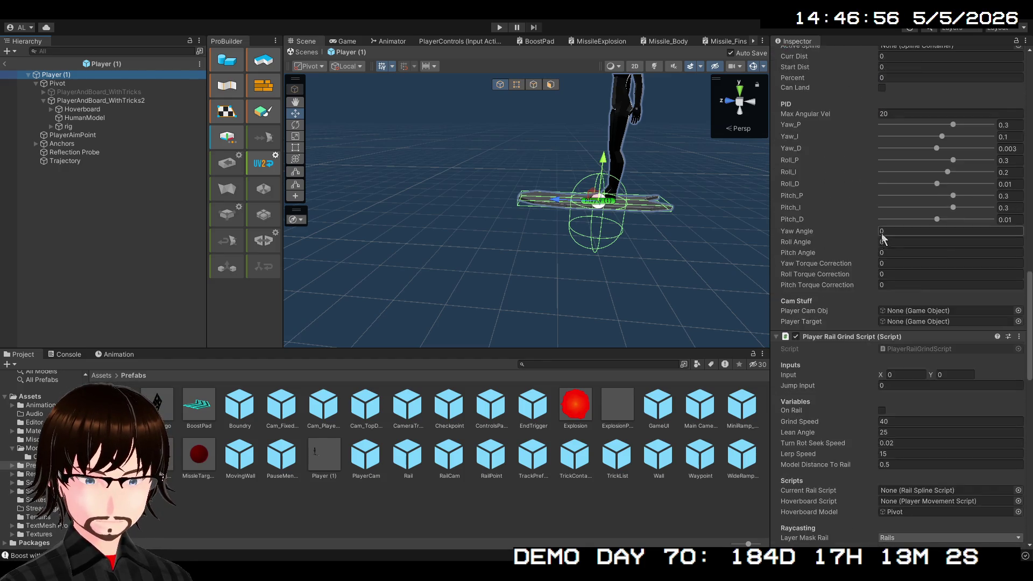
pyautogui.scroll(-10, 869, 234)
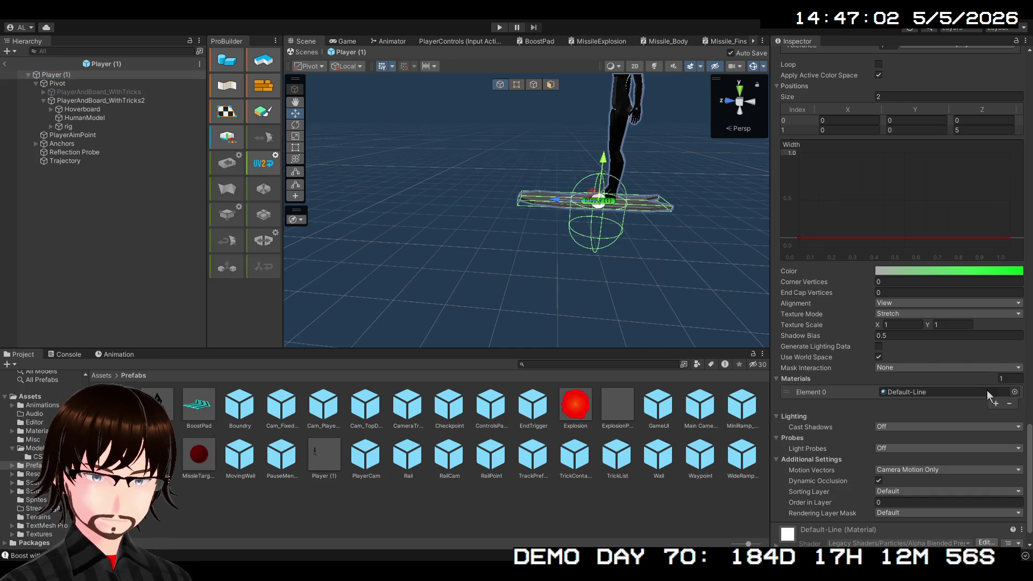
# - Set the root Line Renderer's material to Line, then check the Trajectory line's material
pyautogui.click(780, 392)
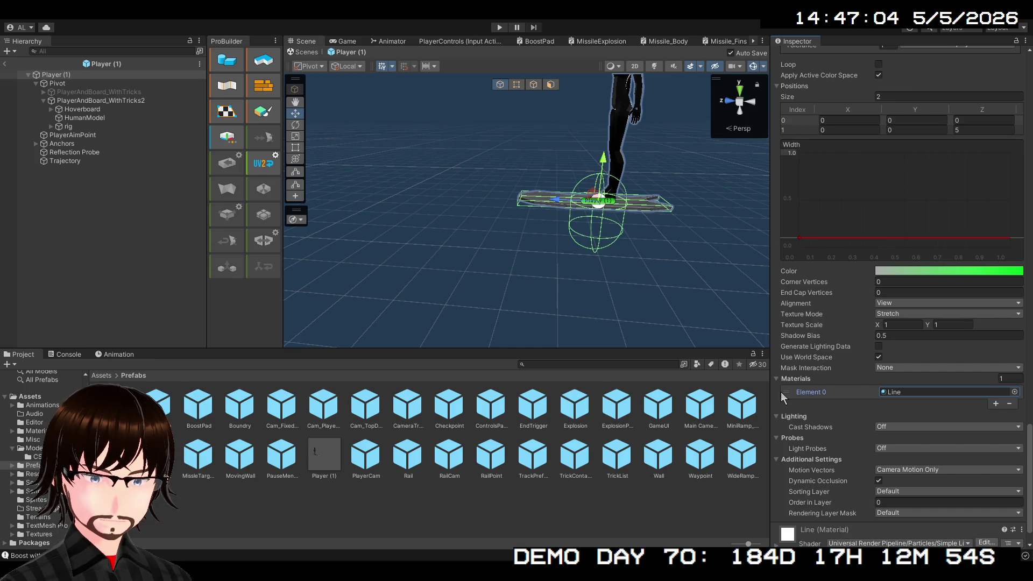
pyautogui.scroll(-1, 908, 338)
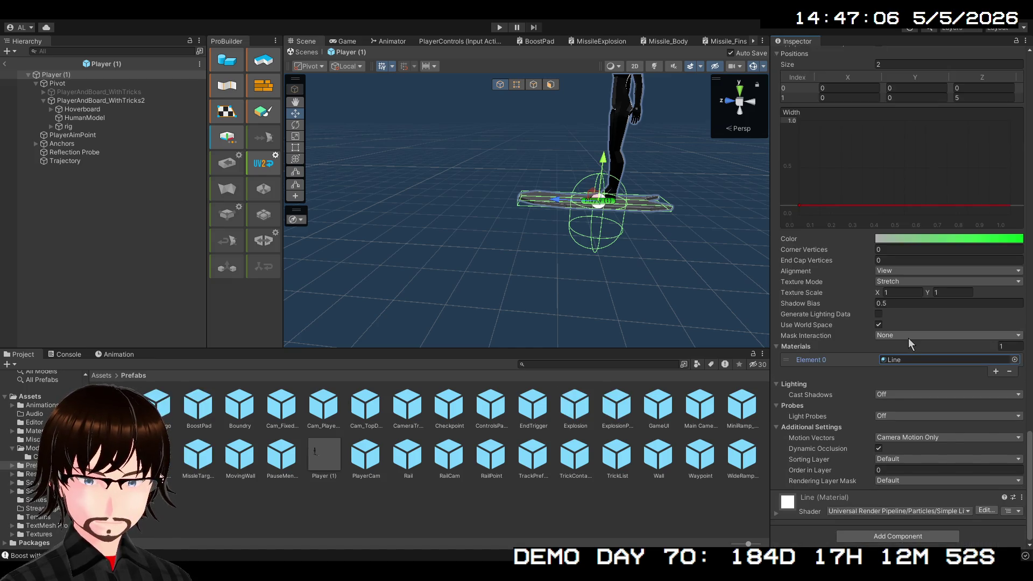
pyautogui.scroll(14, 909, 338)
pyautogui.scroll(15, 911, 258)
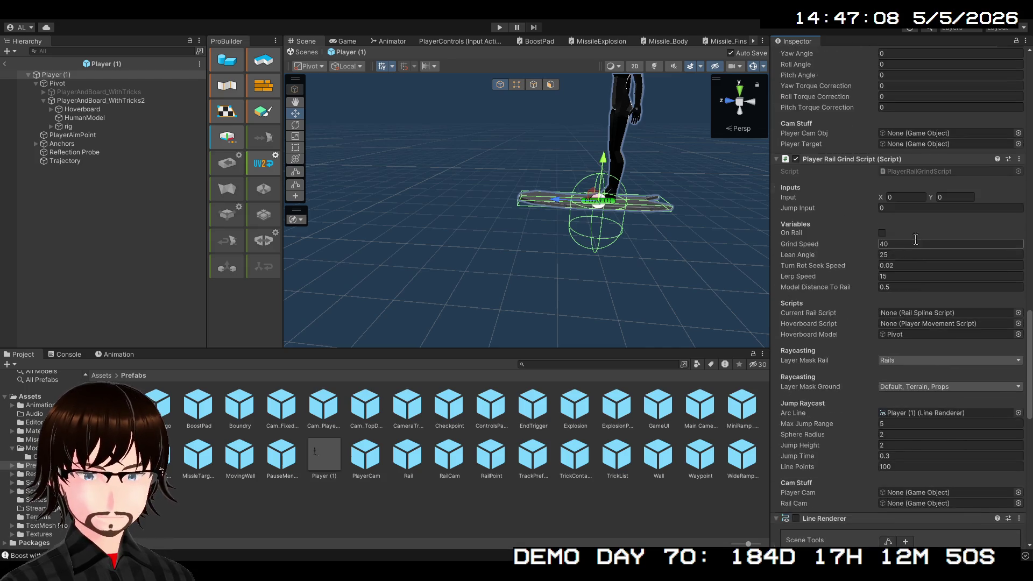
pyautogui.scroll(15, 917, 230)
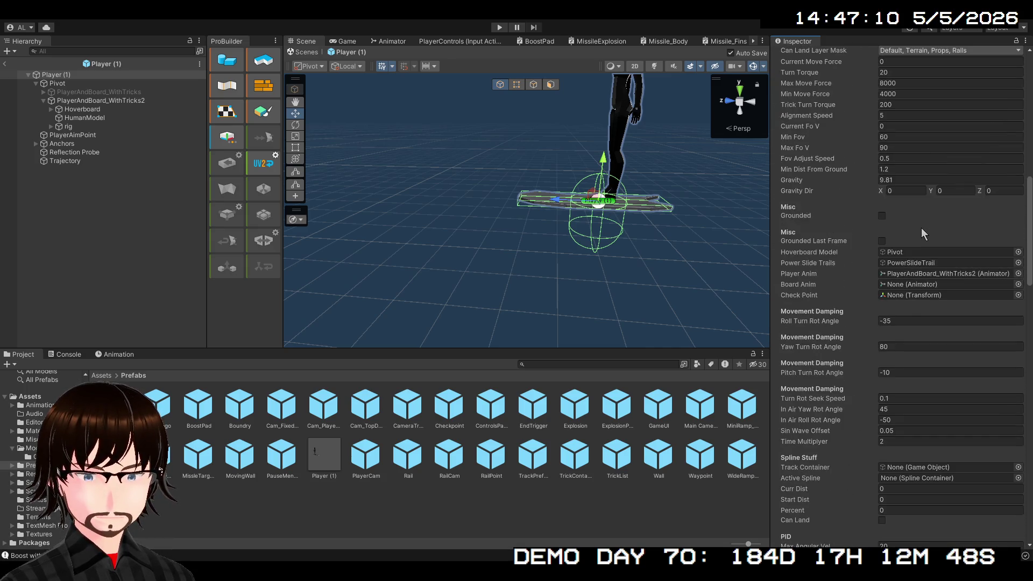
pyautogui.scroll(10, 915, 225)
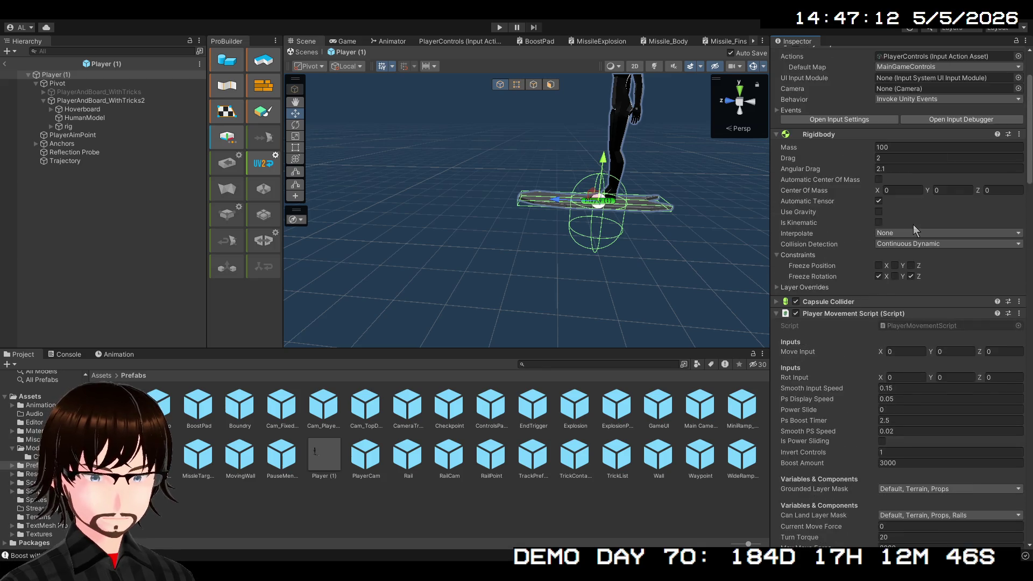
pyautogui.click(92, 161)
pyautogui.scroll(-5, 995, 370)
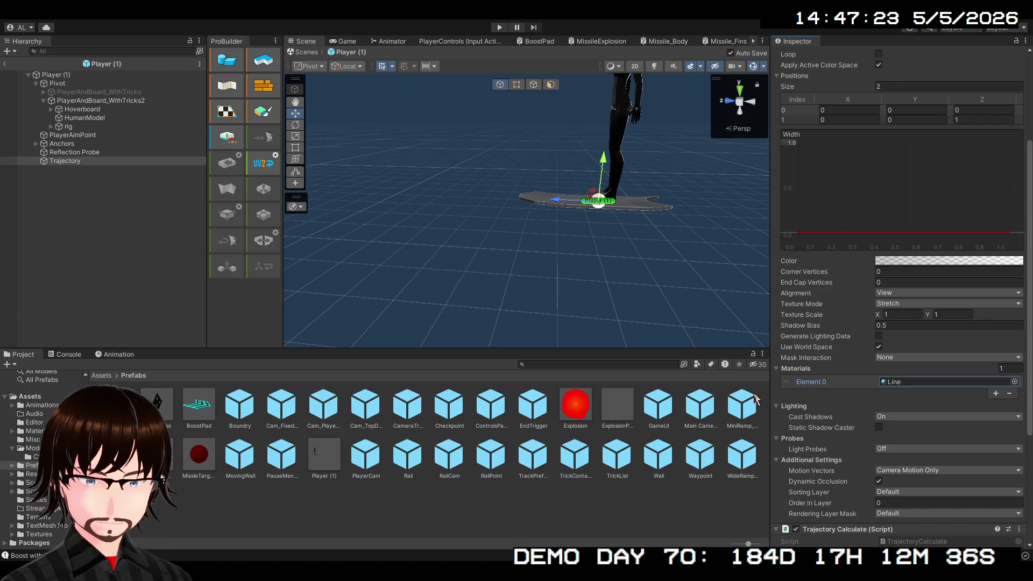
# - Compare Sprites-Default and Line on Trajectory's Element 0 via undo/redo, keep Line, and start Play
pyautogui.scroll(3, 863, 331)
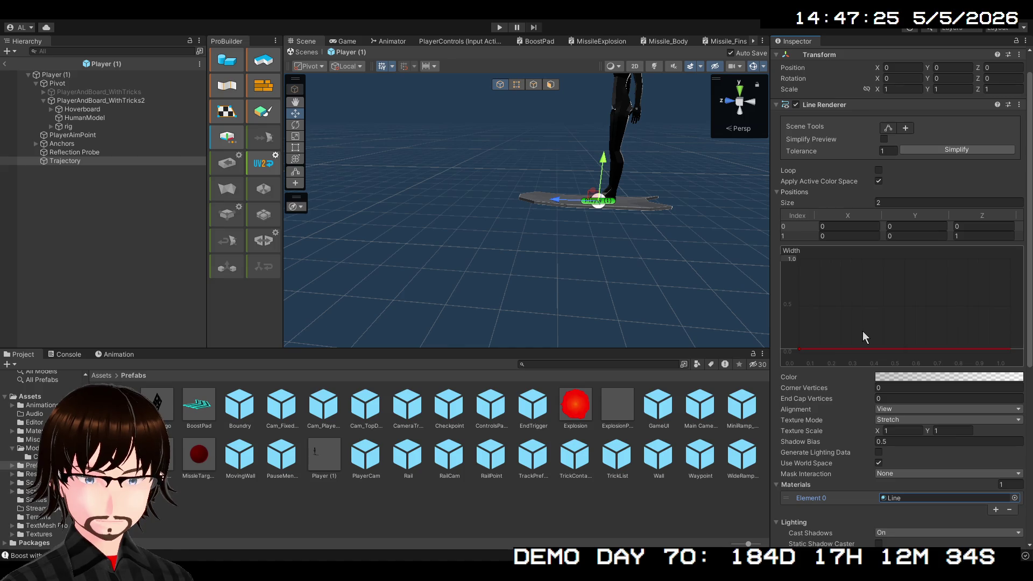
pyautogui.scroll(-3, 863, 331)
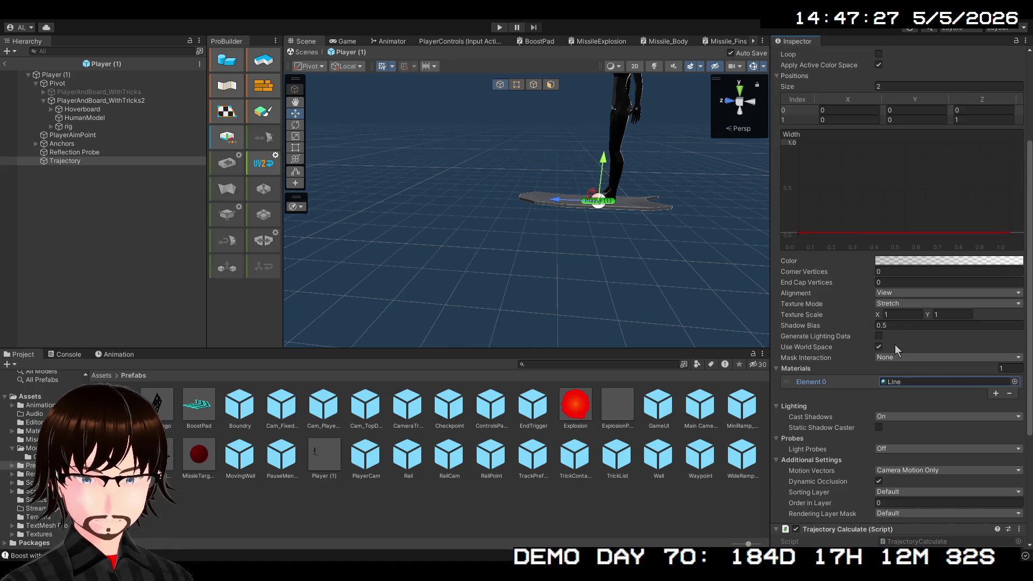
pyautogui.hotkey('ctrl', 'z')
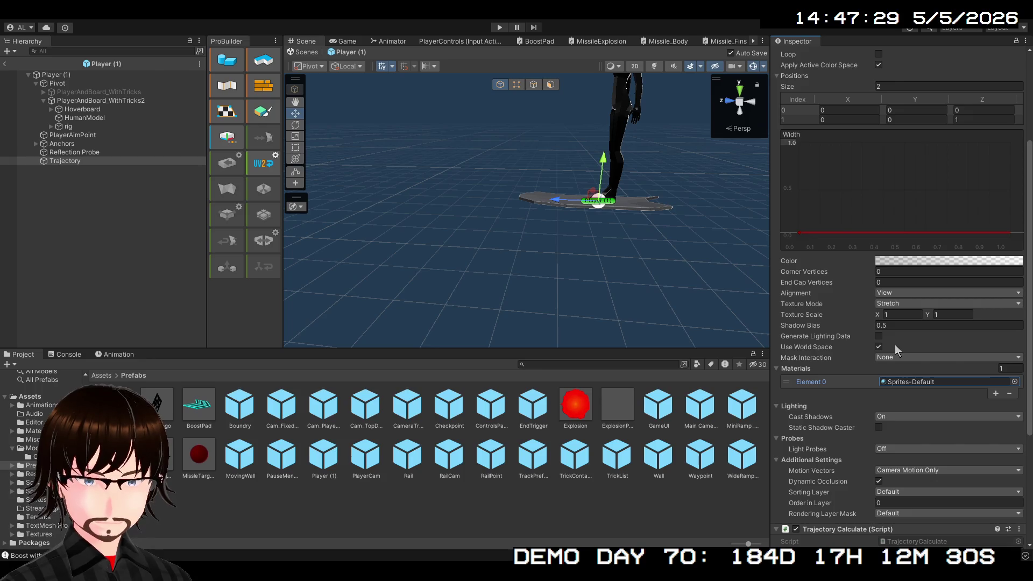
pyautogui.hotkey('ctrl', 'y')
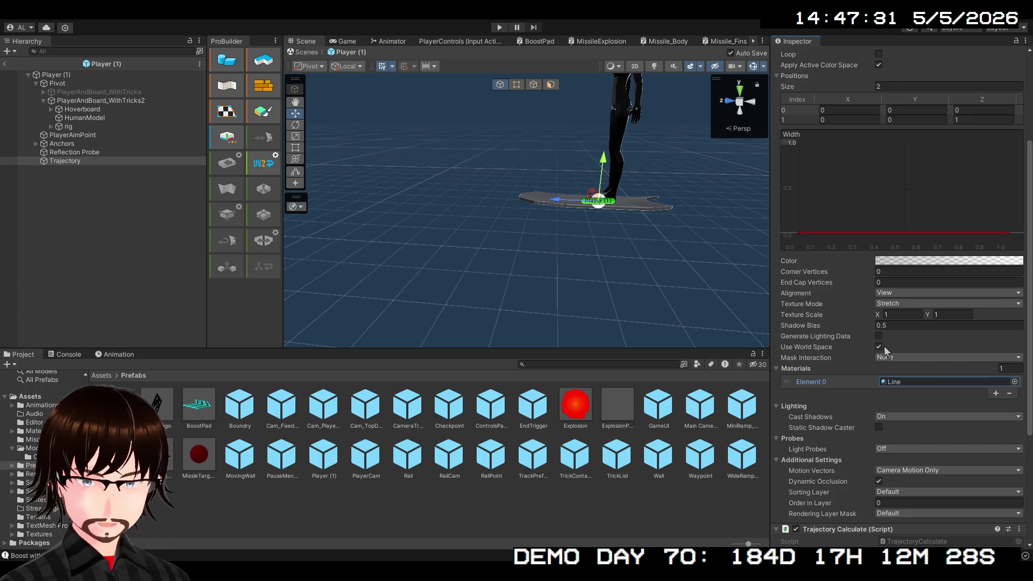
pyautogui.click(500, 27)
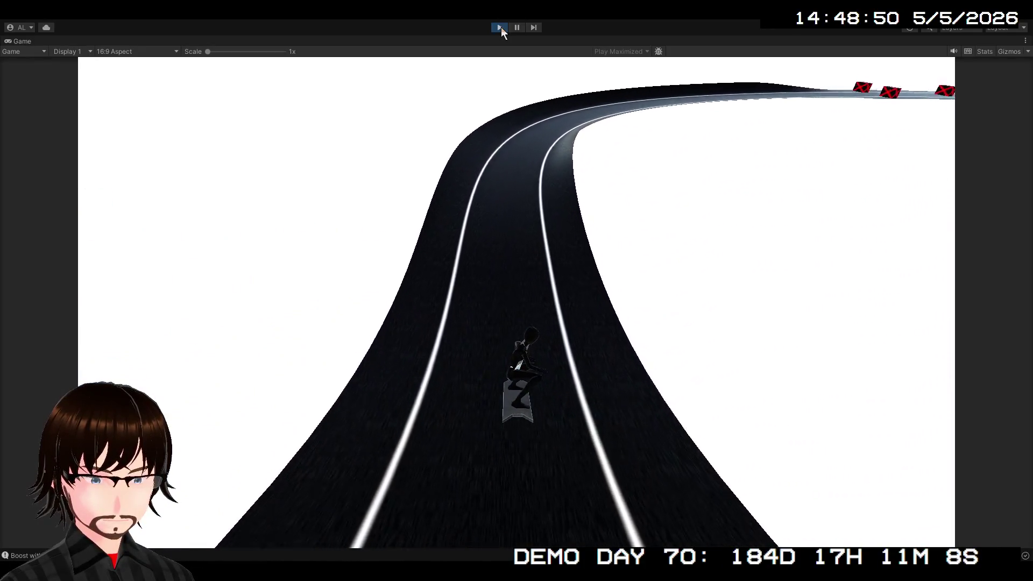
# - Exit Play mode and scroll back down to the Trajectory Line Renderer settings
pyautogui.click(502, 27)
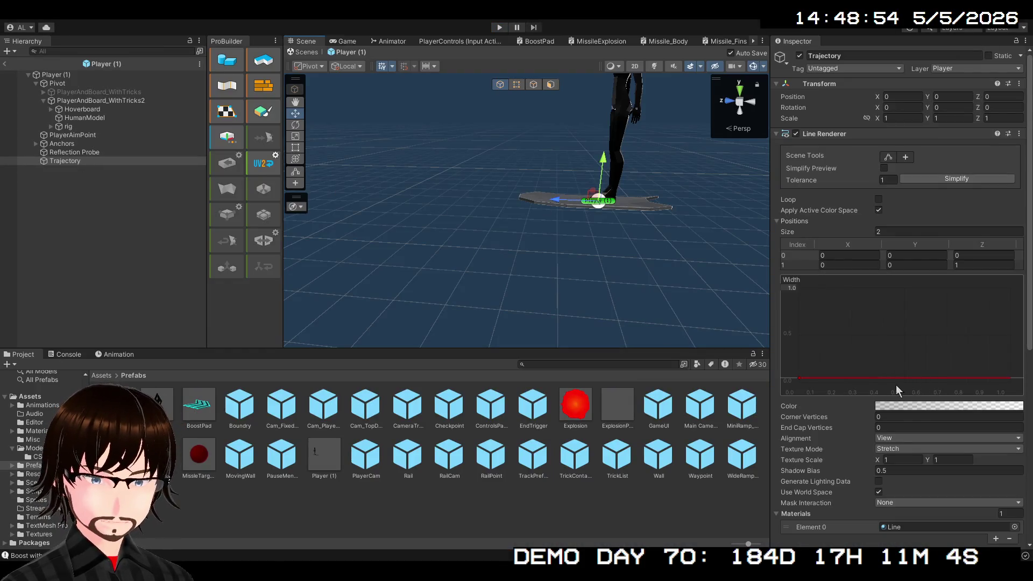
pyautogui.scroll(-3, 896, 386)
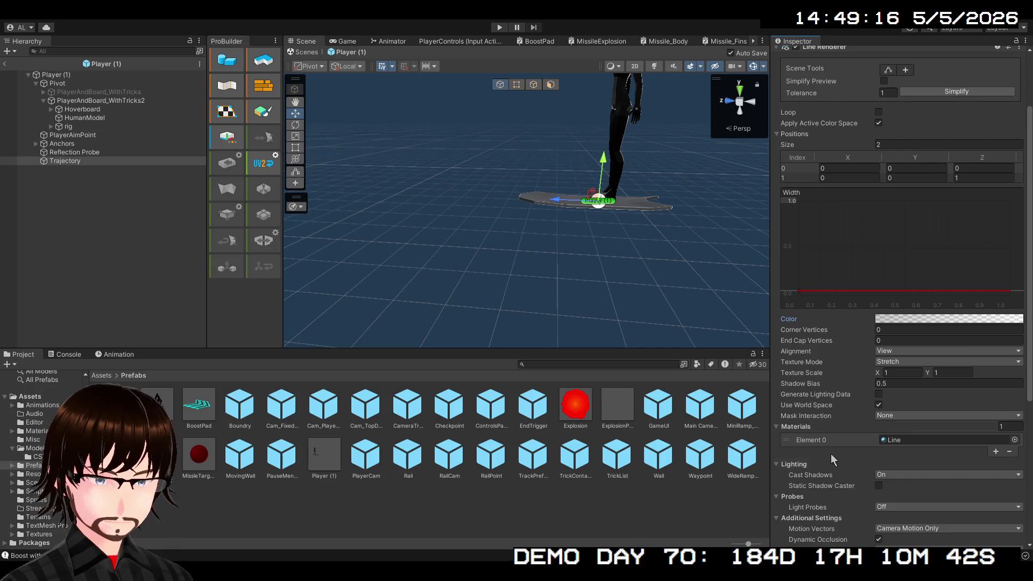
# - Rename the Line material in Assets > Materials to Line_Additive
pyautogui.click(103, 376)
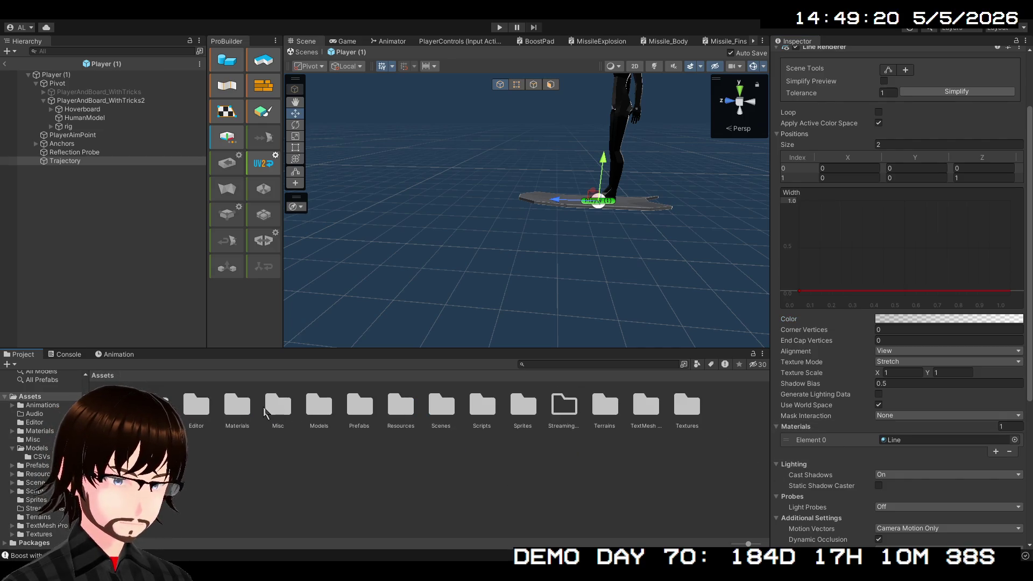
pyautogui.click(242, 412)
pyautogui.doubleClick(243, 412)
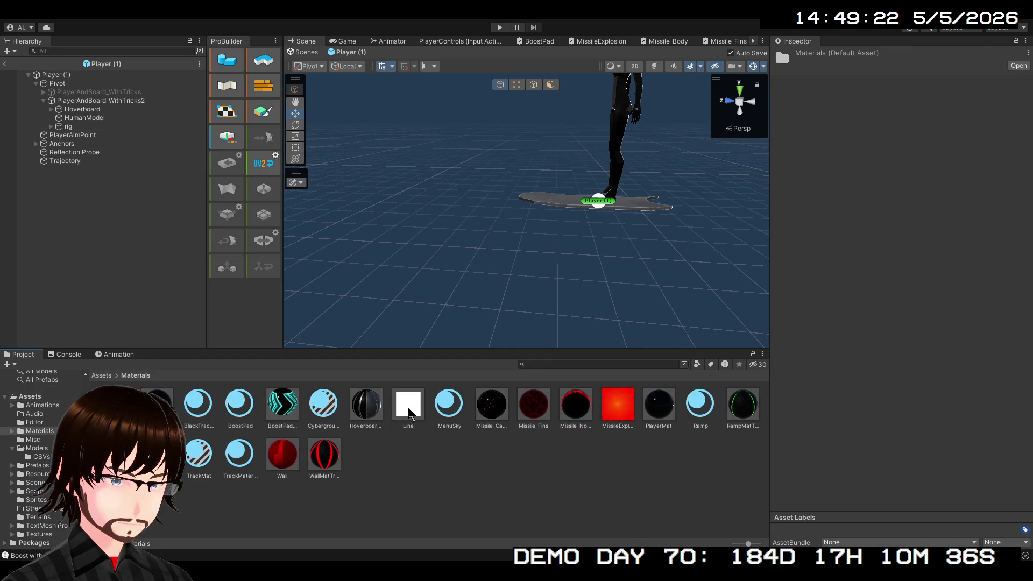
pyautogui.click(409, 415)
pyautogui.click(409, 426)
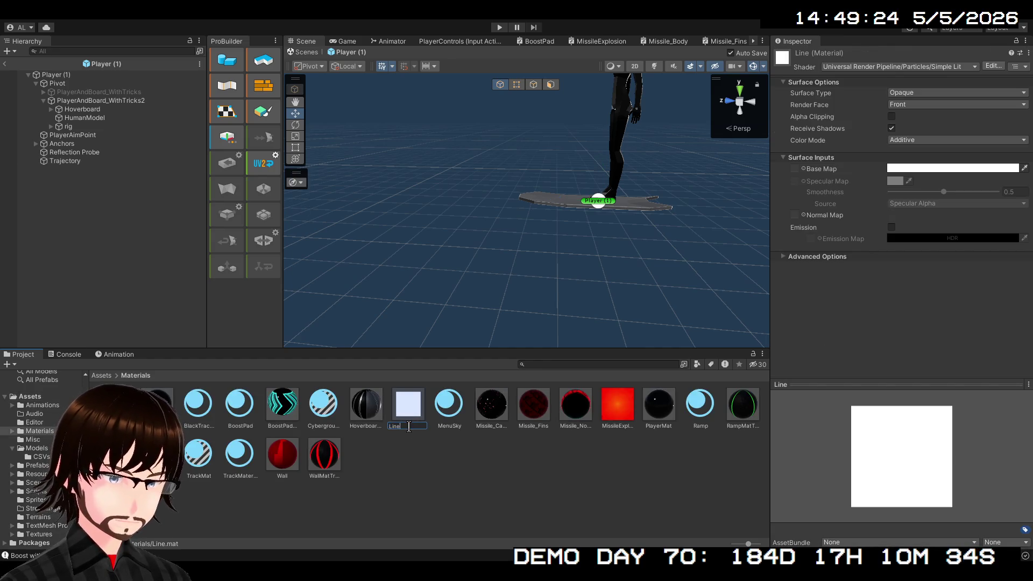
pyautogui.write('_Add')
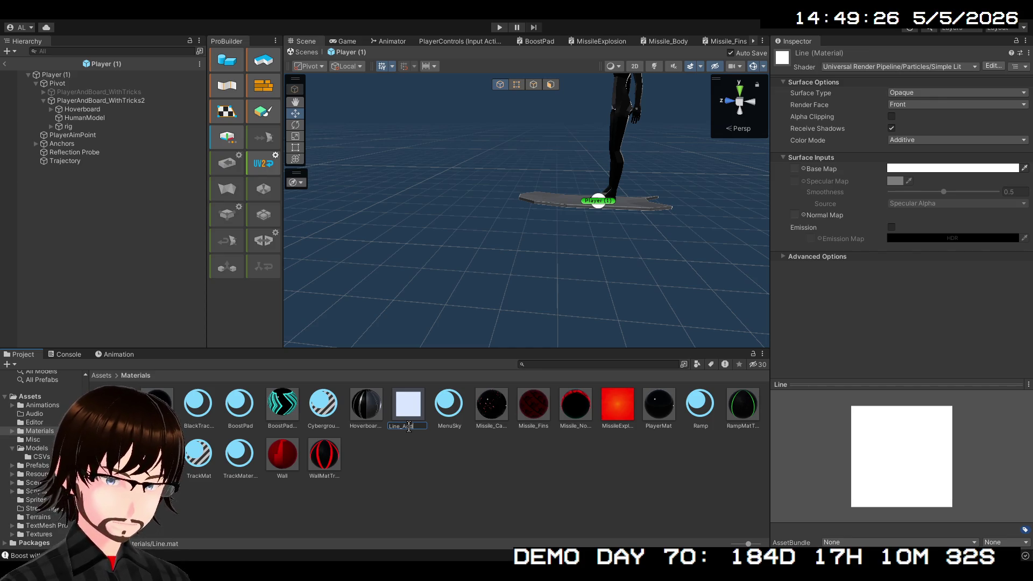
pyautogui.write('itive')
pyautogui.press('Return')
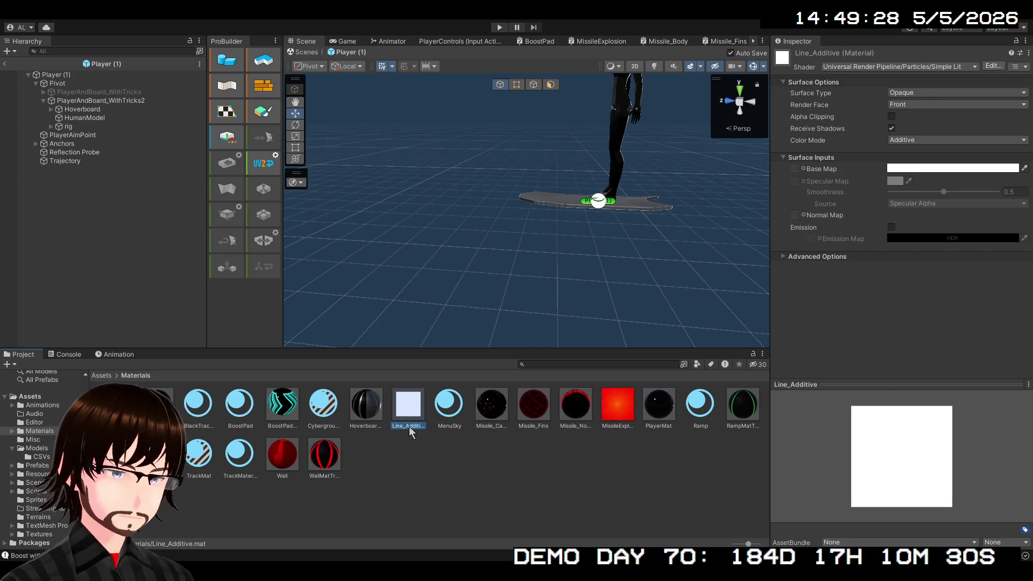
# - Duplicate Line_Additive and name the copy Line_
pyautogui.click(419, 472)
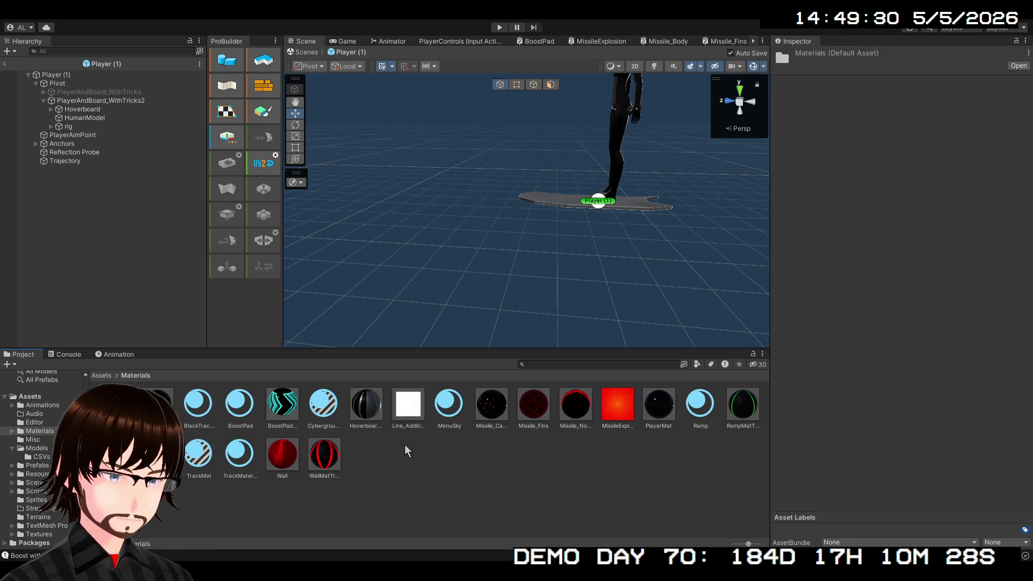
pyautogui.click(404, 404)
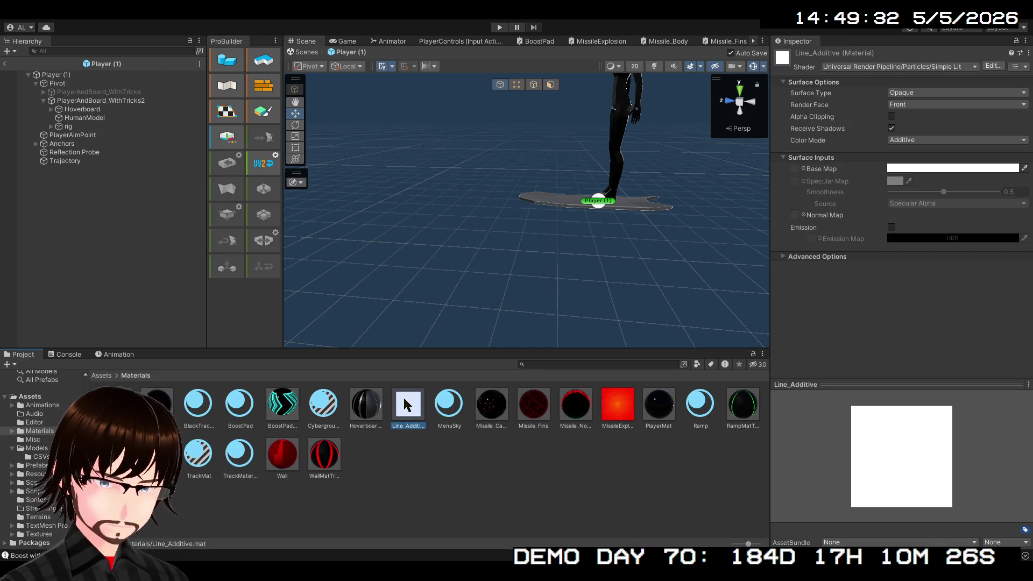
pyautogui.hotkey('ctrl', 'd')
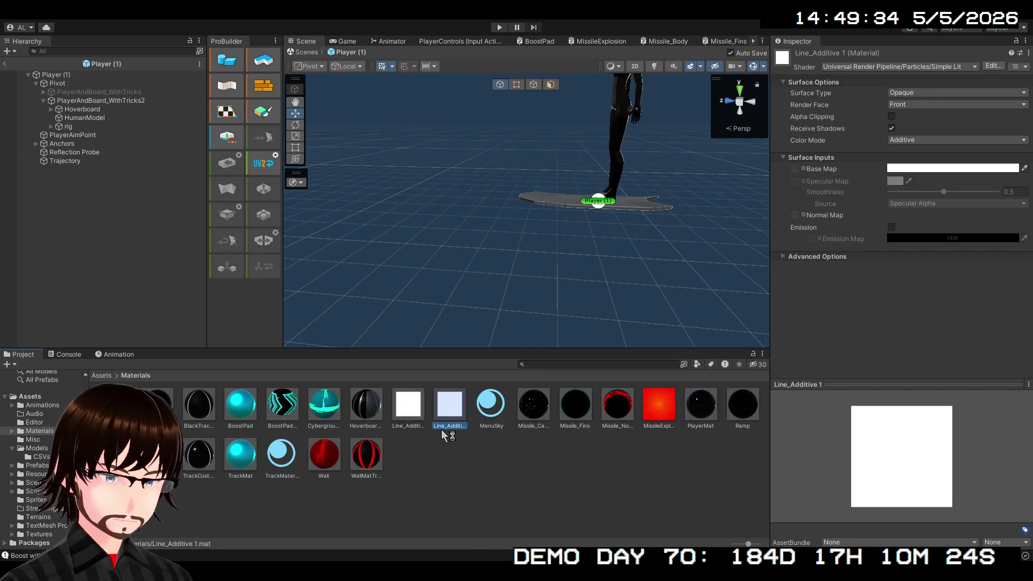
pyautogui.click(460, 428)
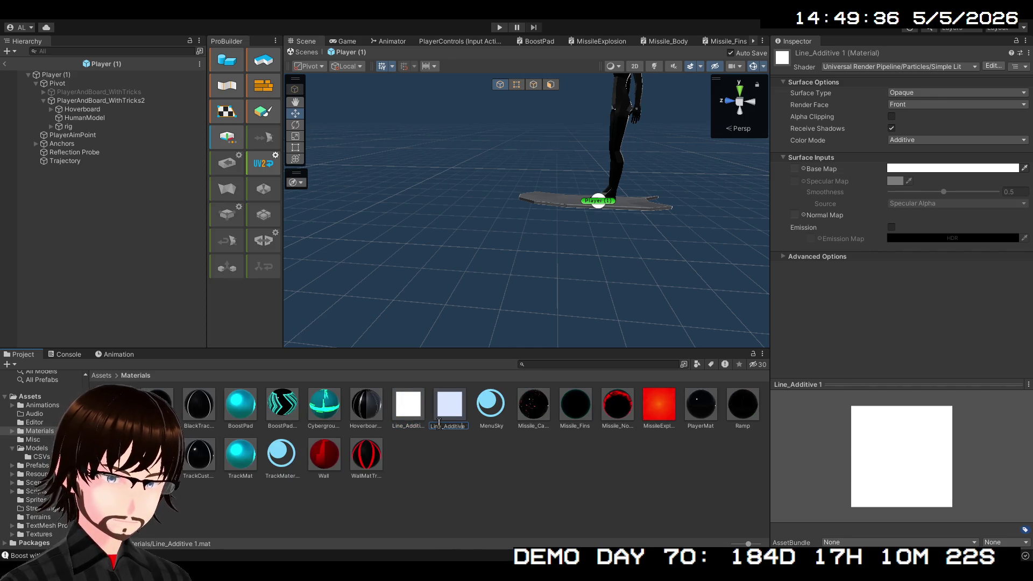
pyautogui.moveTo(446, 425); pyautogui.dragTo(471, 428)
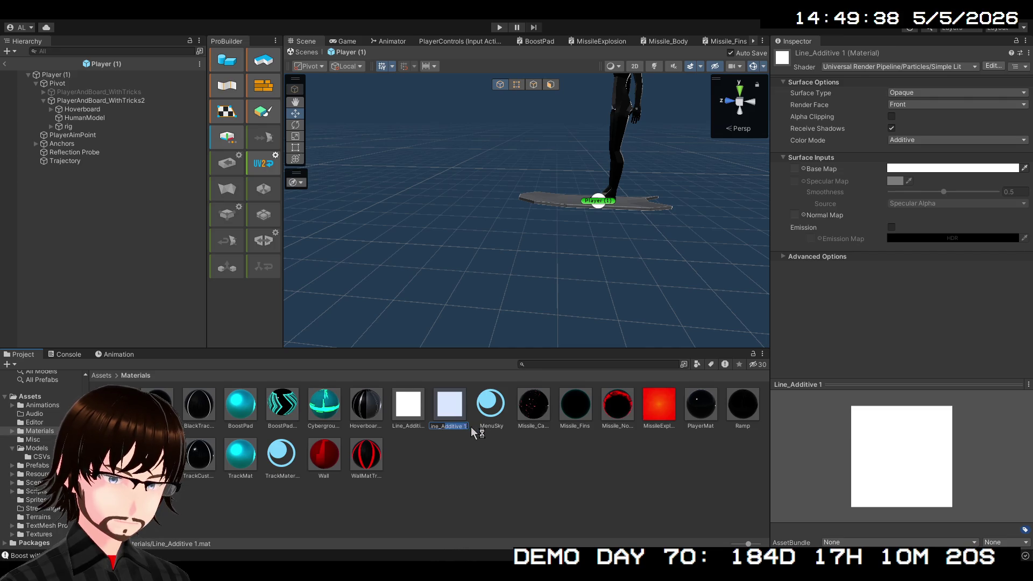
pyautogui.press('BackSpace')
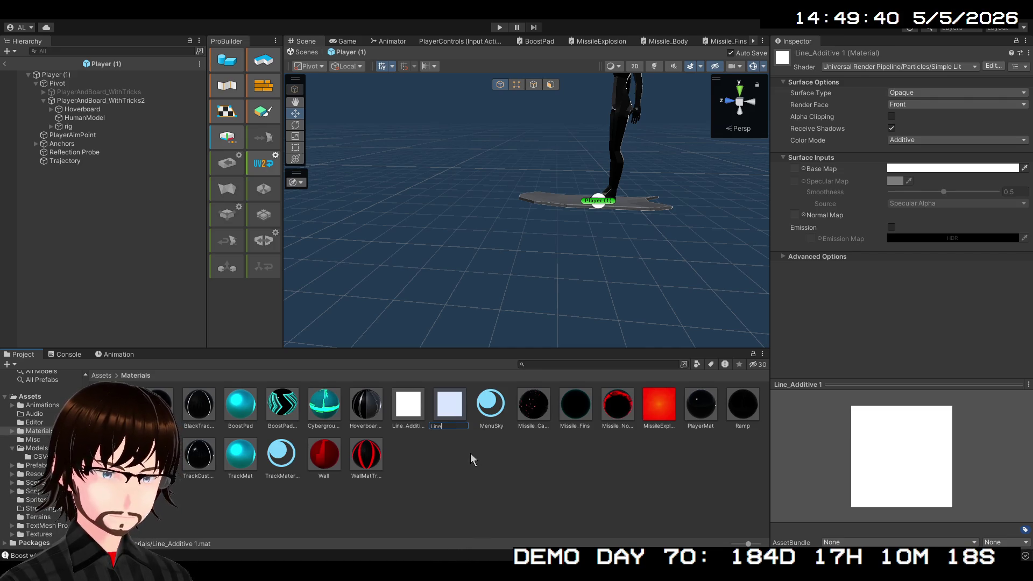
pyautogui.press('Return')
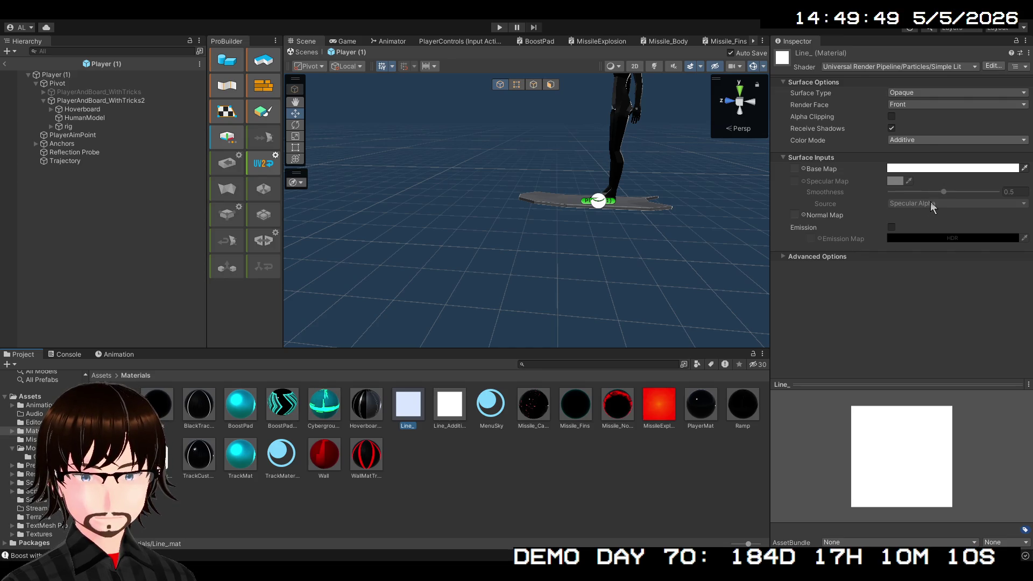
# - Set Line_'s Color Mode to Color, toggling Alpha Clipping on and back off
pyautogui.click(922, 140)
pyautogui.click(923, 134)
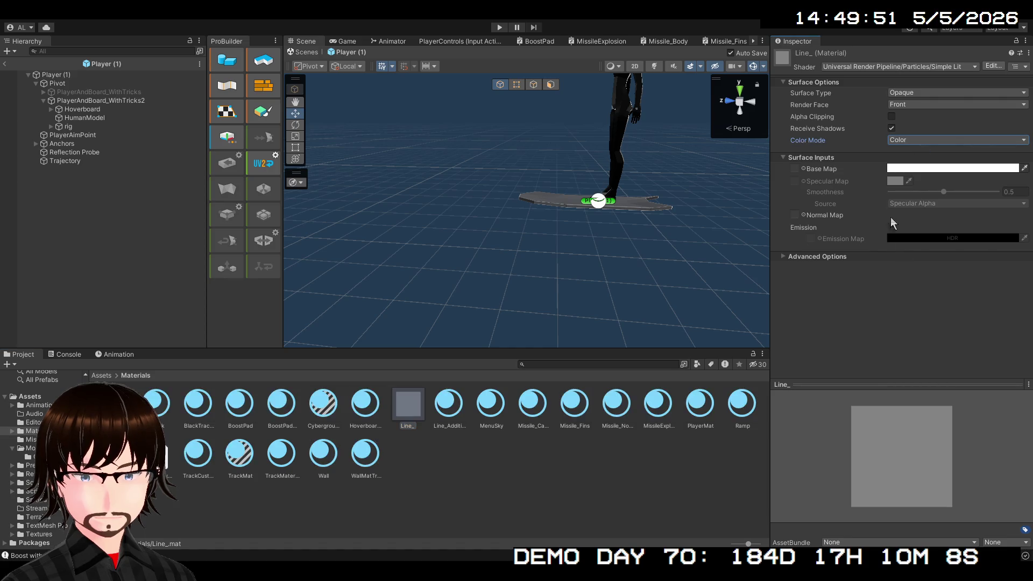
pyautogui.click(447, 448)
pyautogui.click(419, 421)
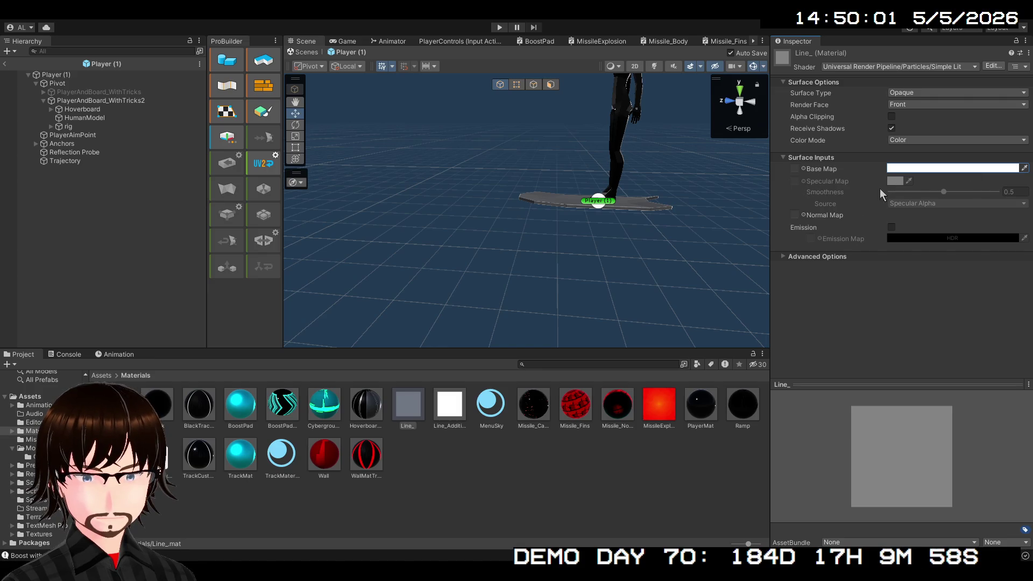
pyautogui.click(892, 116)
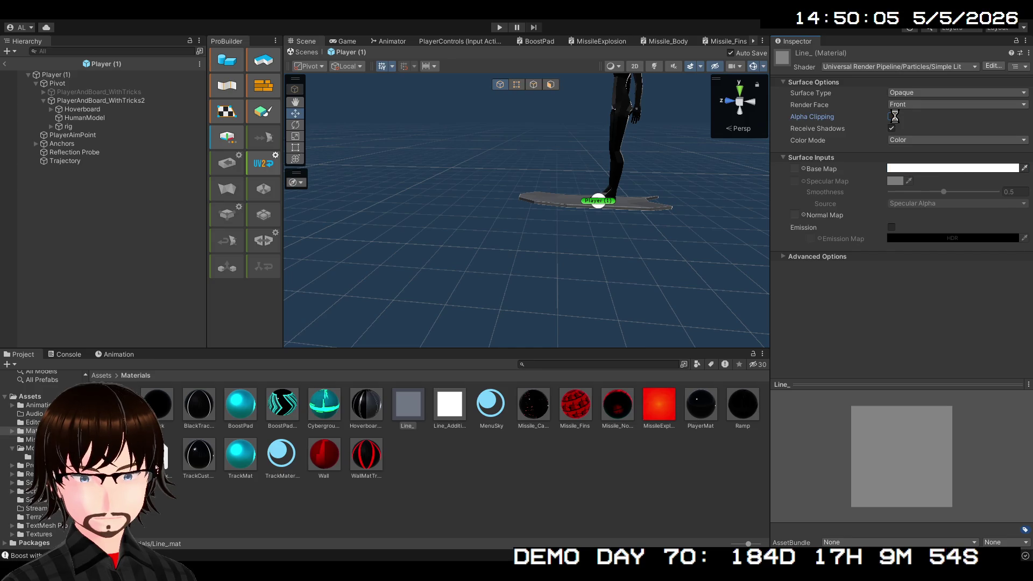
pyautogui.click(893, 118)
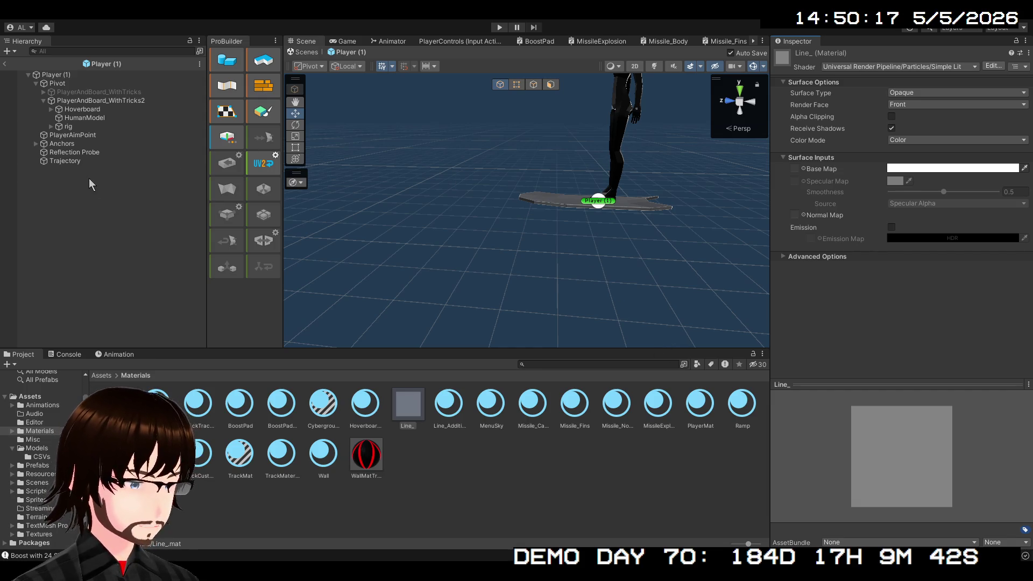
# - Assign Line_ to the Trajectory Line Renderer's Materials Element 0 and start Play mode
pyautogui.click(66, 160)
pyautogui.scroll(-2, 974, 468)
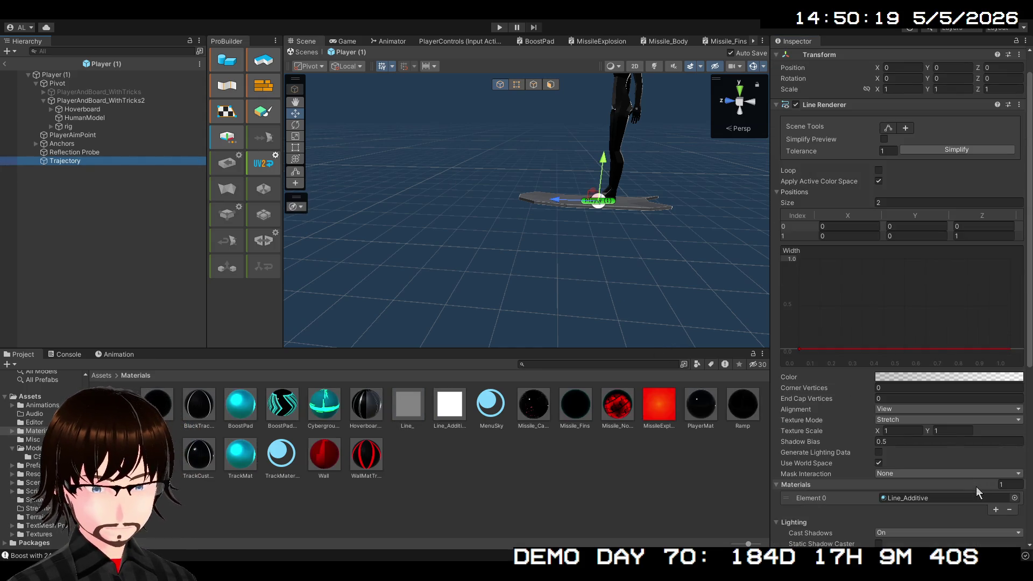
pyautogui.click(1009, 498)
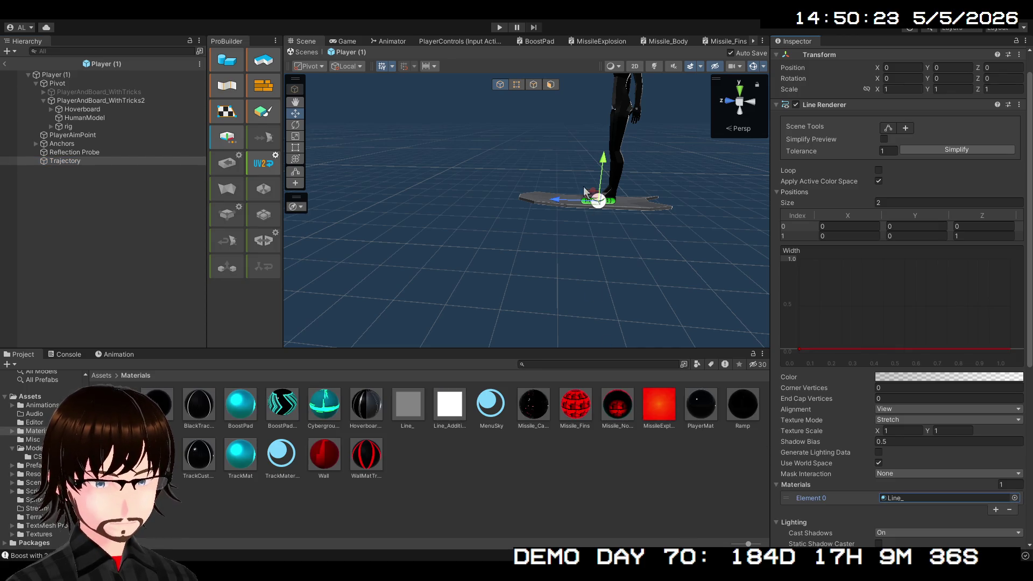
pyautogui.click(498, 27)
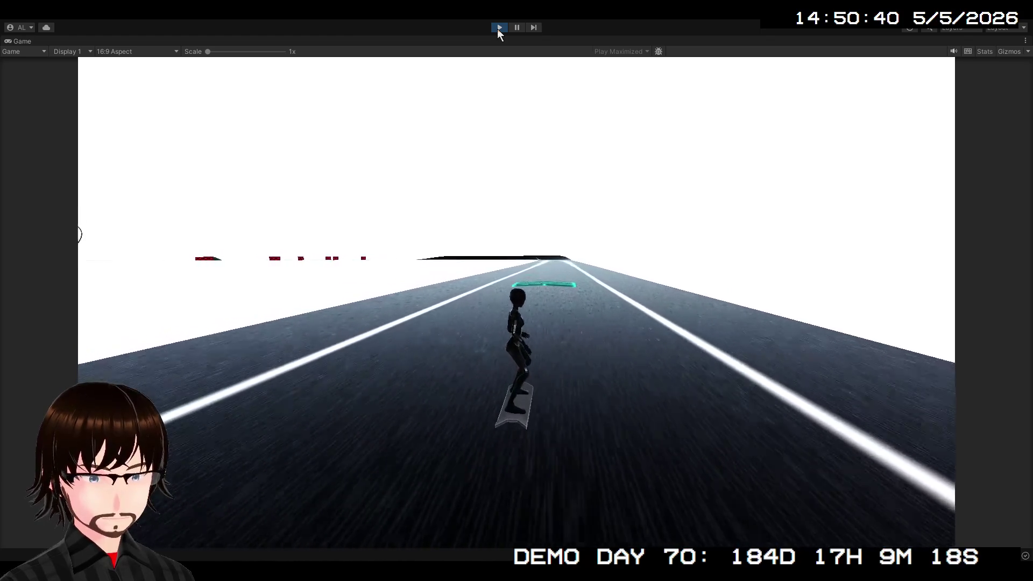
# - Stop the game and show the Line_ material's settings in the Inspector
pyautogui.click(499, 30)
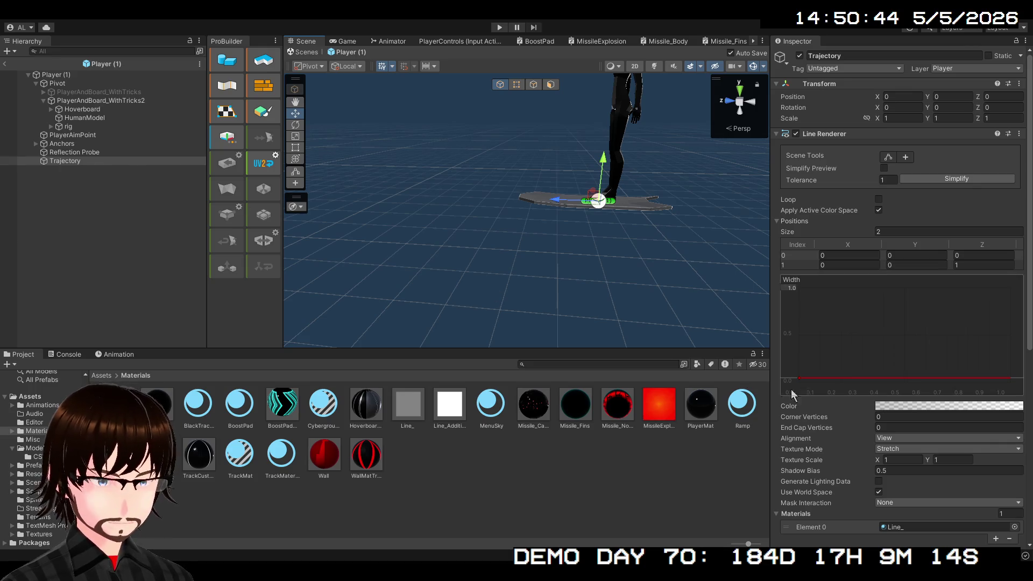
pyautogui.scroll(-3, 931, 490)
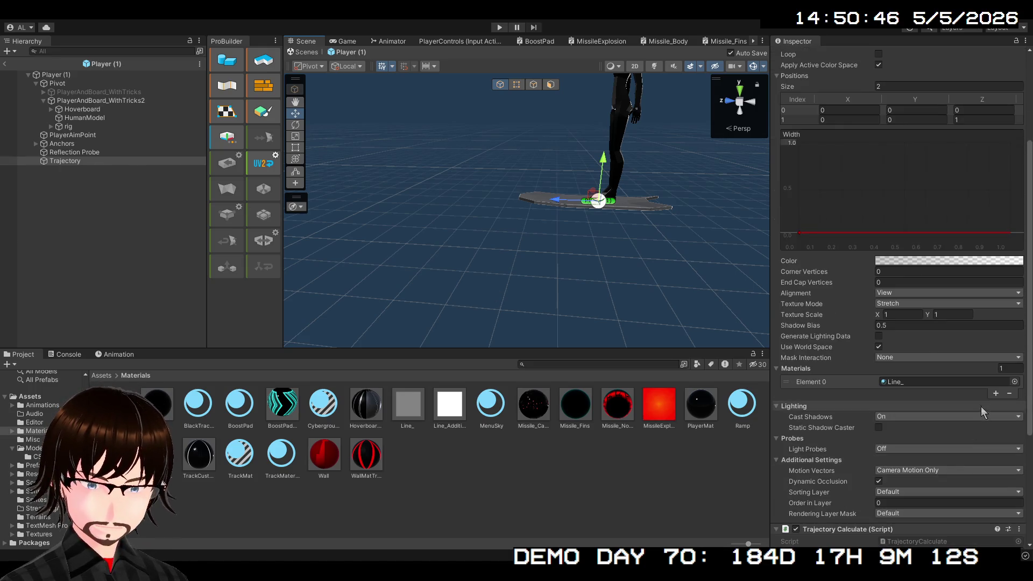
pyautogui.click(435, 490)
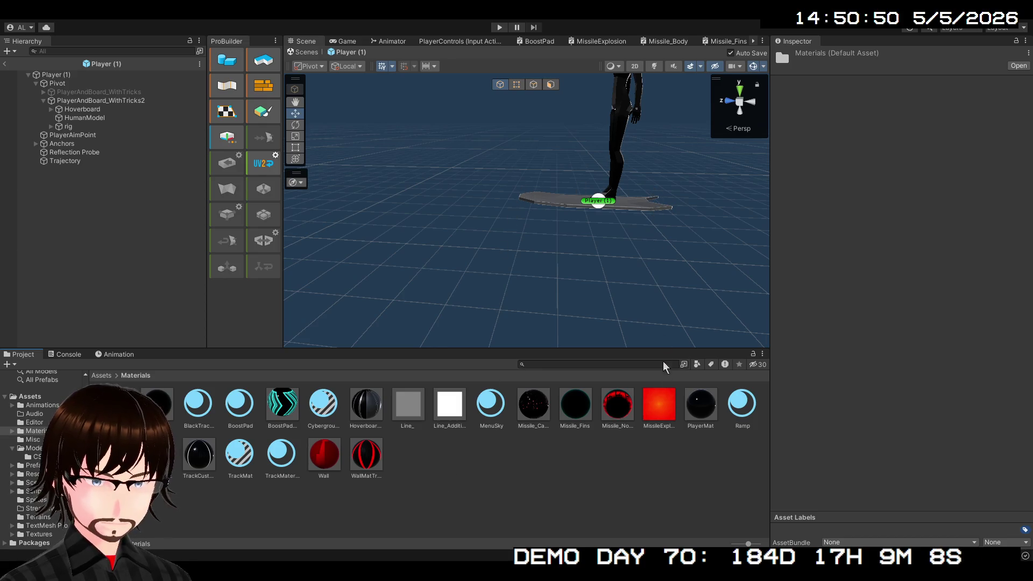
pyautogui.click(478, 527)
pyautogui.click(444, 405)
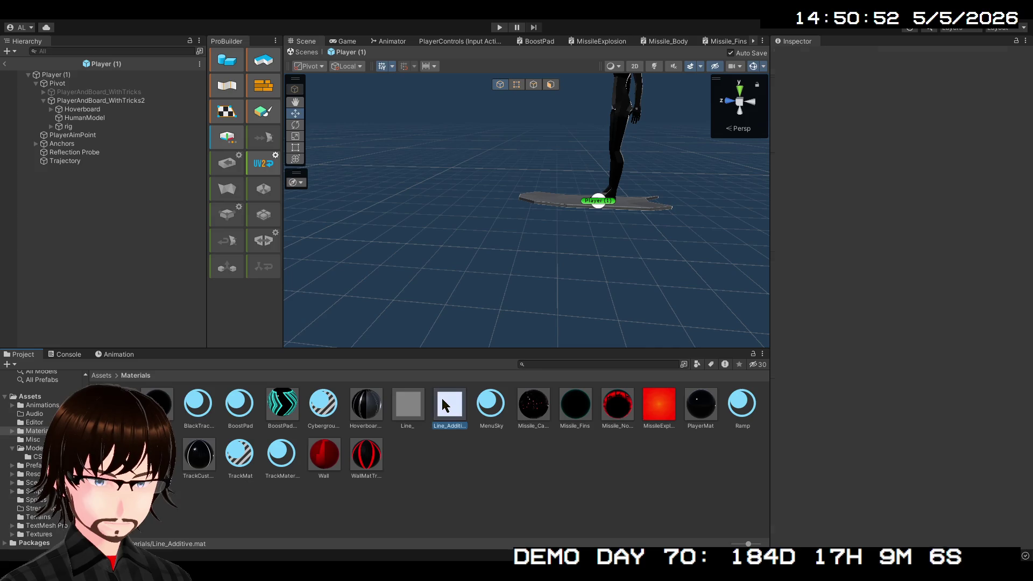
pyautogui.click(412, 404)
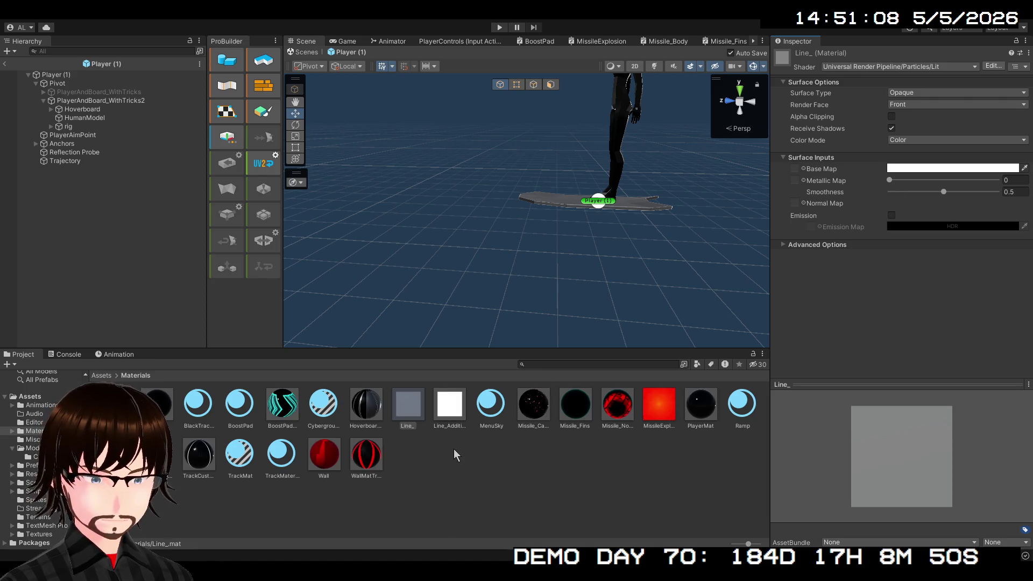
# - Set the Line_ material's Surface Type to Transparent
pyautogui.click(910, 83)
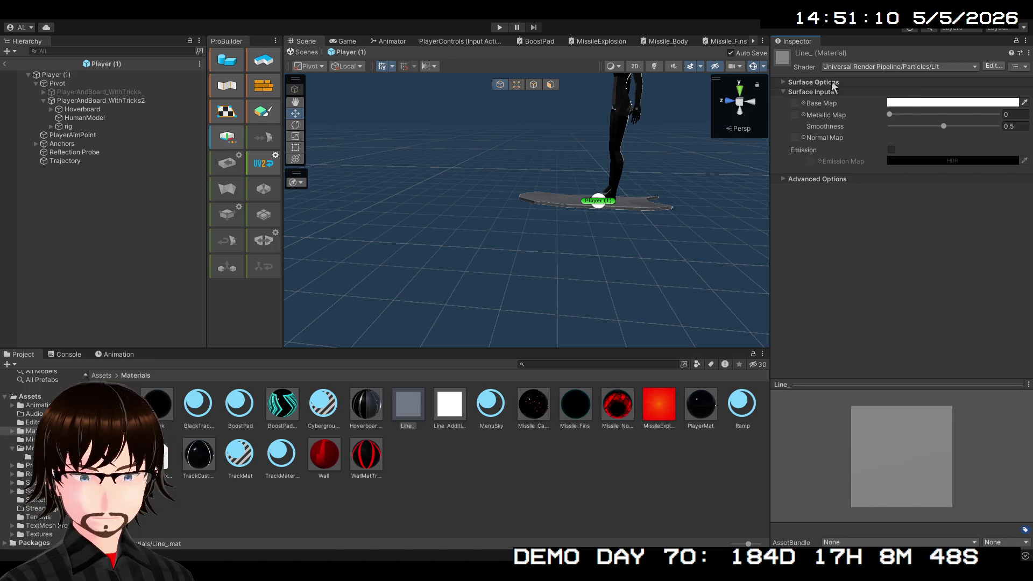
pyautogui.click(912, 83)
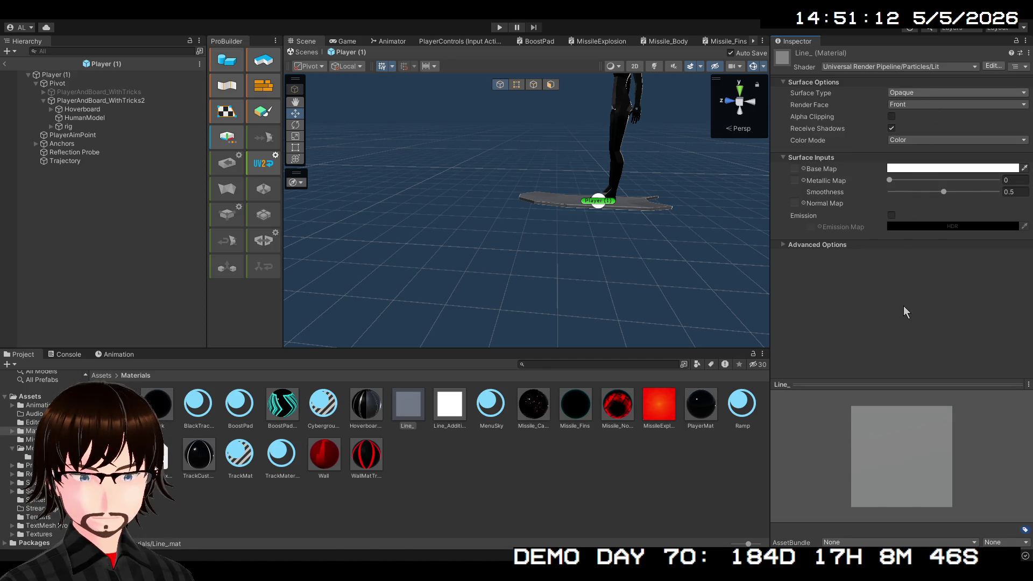
pyautogui.click(921, 92)
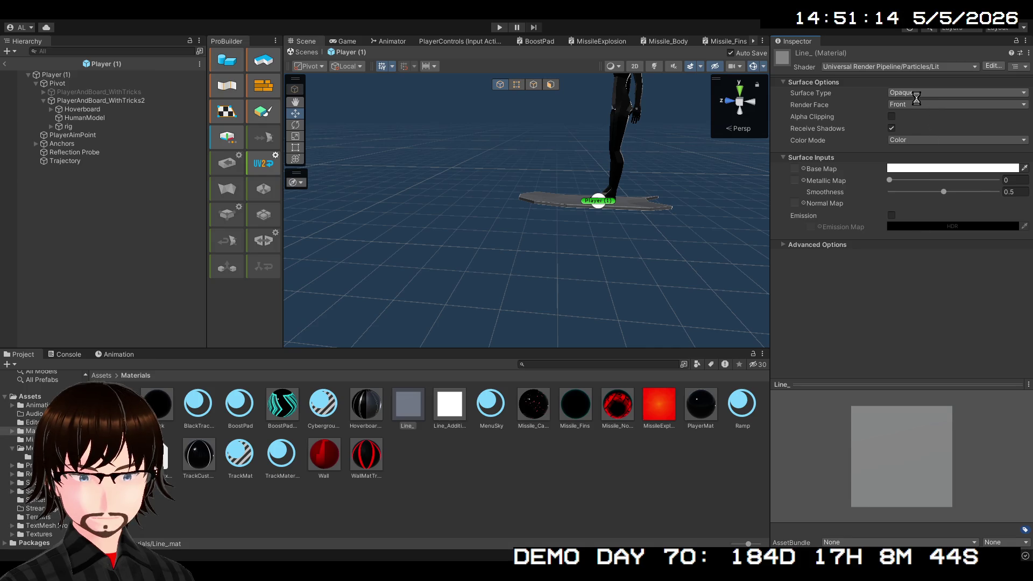
pyautogui.click(918, 103)
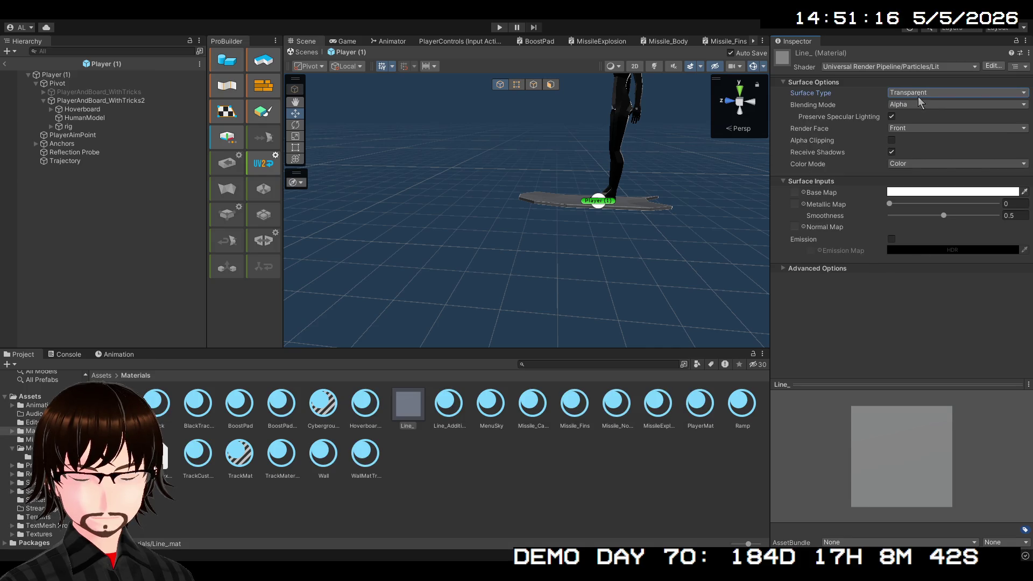
# - Make Line_Additive Transparent with Additive blending and Multiply colour mode
pyautogui.click(449, 414)
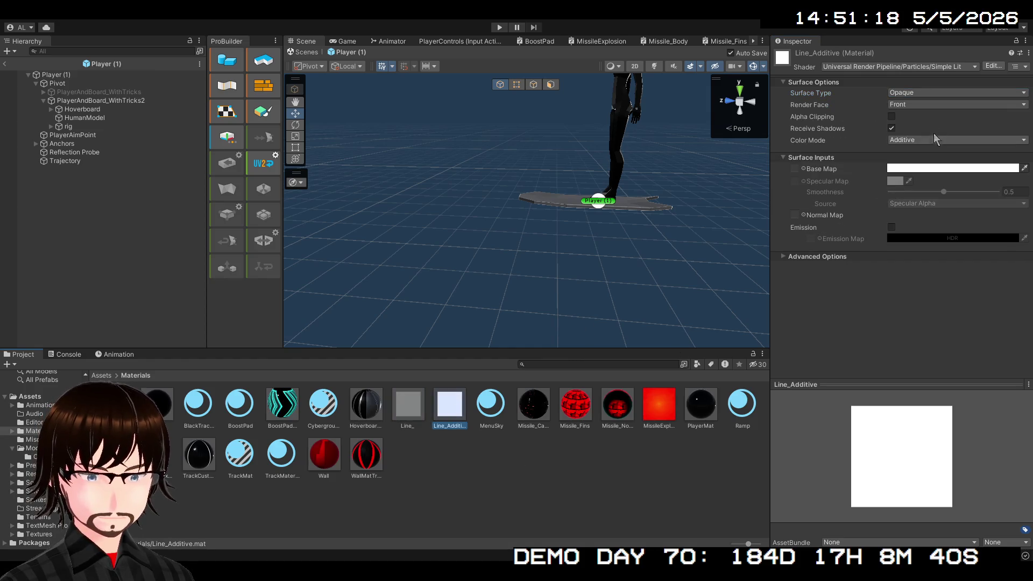
pyautogui.click(931, 94)
pyautogui.click(925, 107)
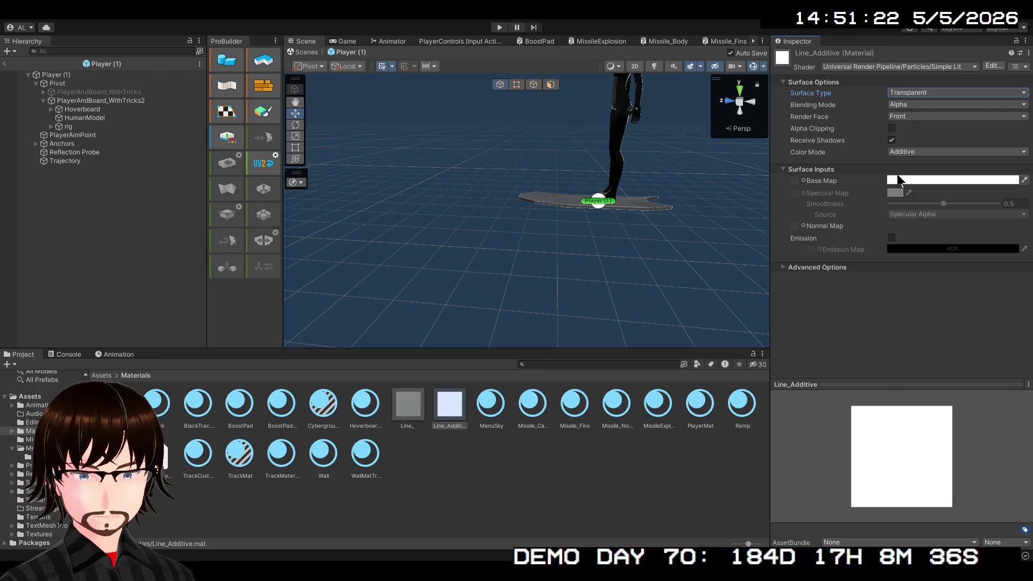
pyautogui.click(916, 112)
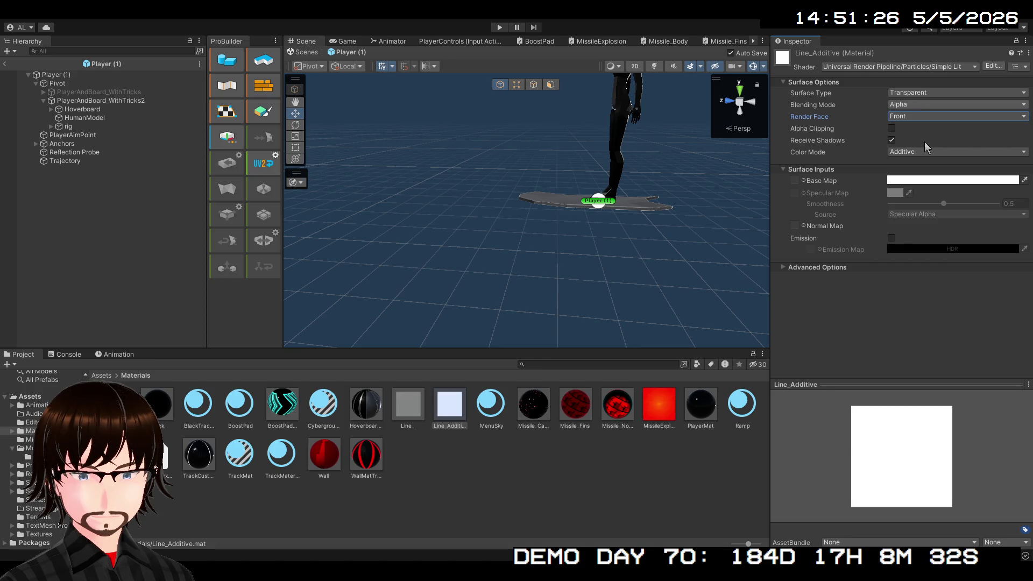
pyautogui.hotkey('shift', 'Tab')
pyautogui.press('Down')
pyautogui.press('Down')
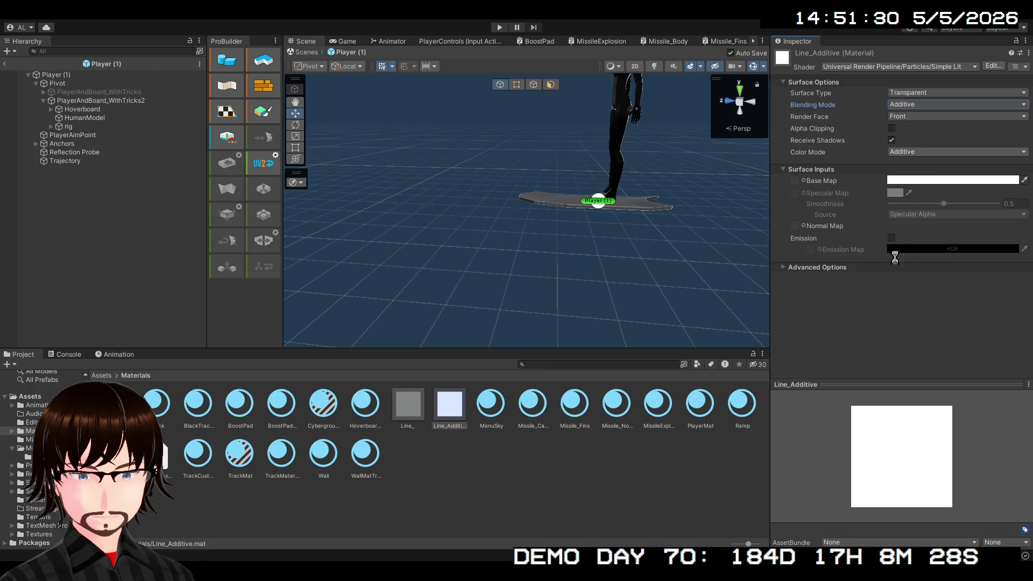
pyautogui.press('Tab')
pyautogui.press('Tab')
pyautogui.press('Tab')
pyautogui.press('Up')
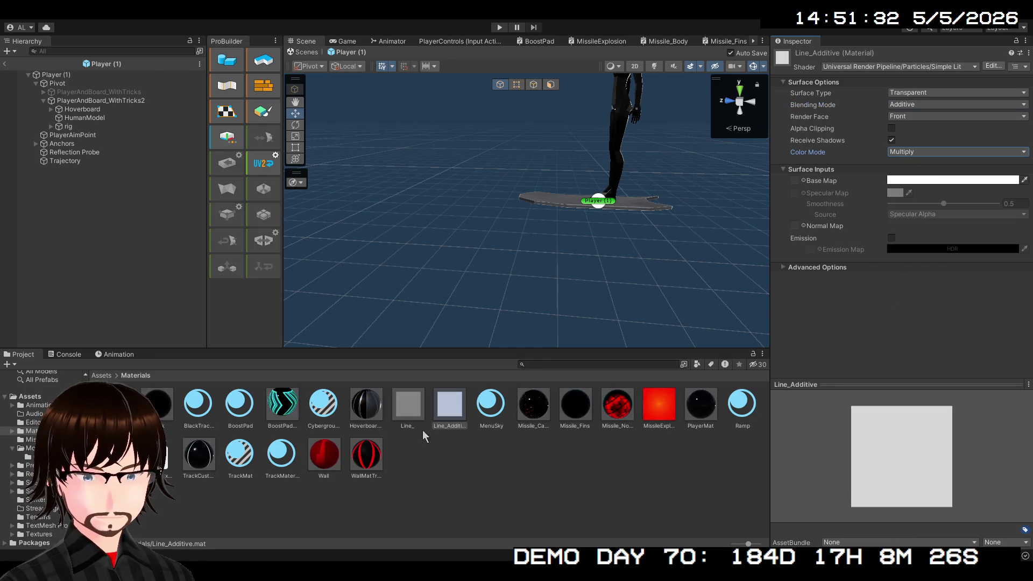
# - Set the Line_ material's Color Mode to Multiply
pyautogui.click(399, 409)
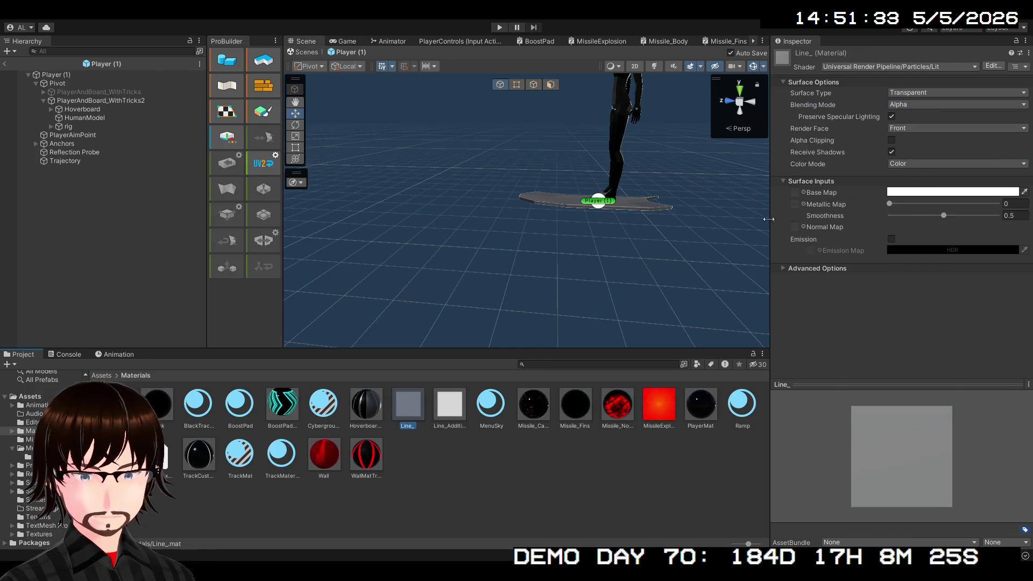
pyautogui.click(920, 164)
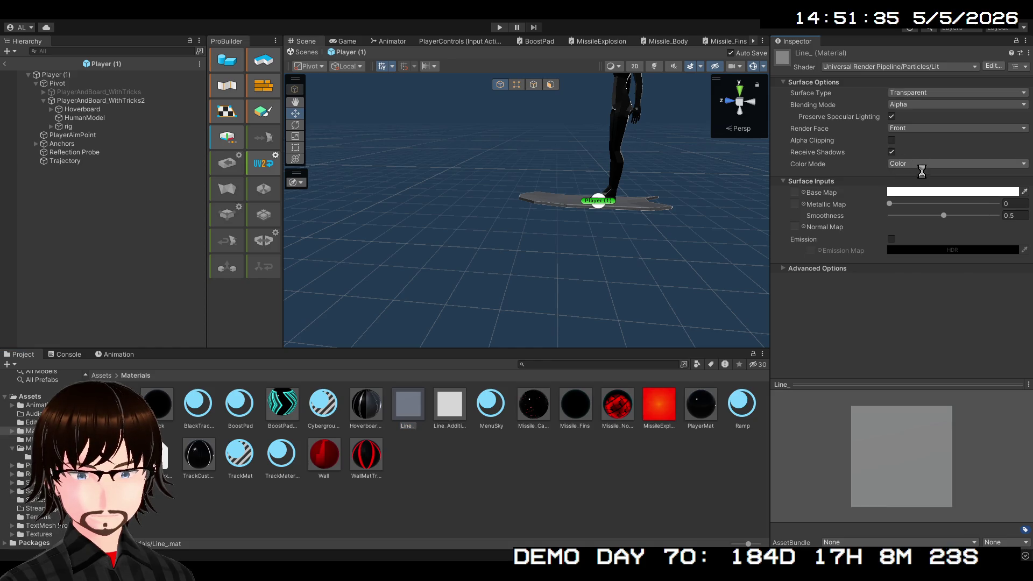
pyautogui.click(915, 121)
pyautogui.click(448, 499)
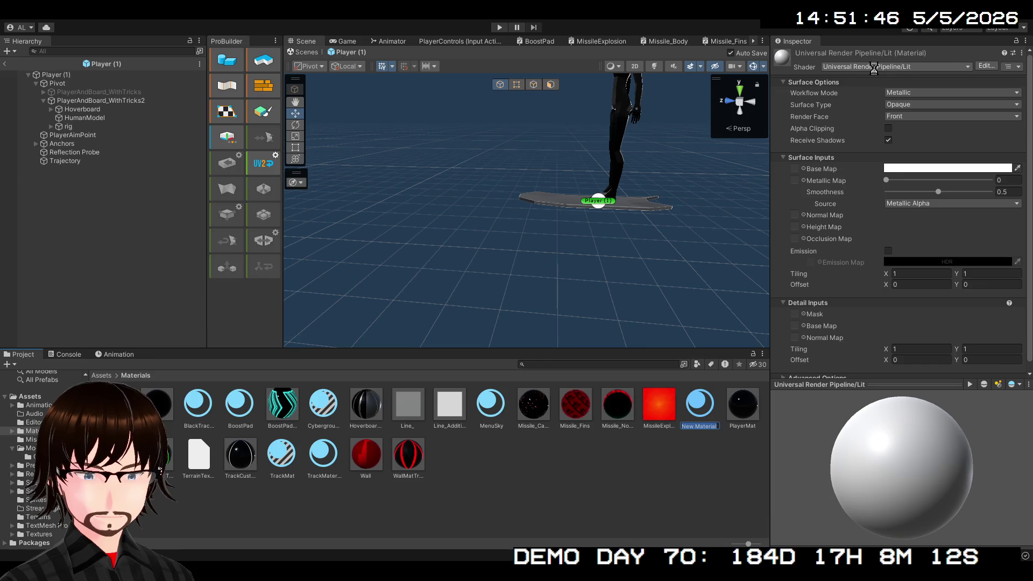
# - Delete the leftover New Material from the Materials folder, keeping Line_ and Line_Additive
pyautogui.press('Return')
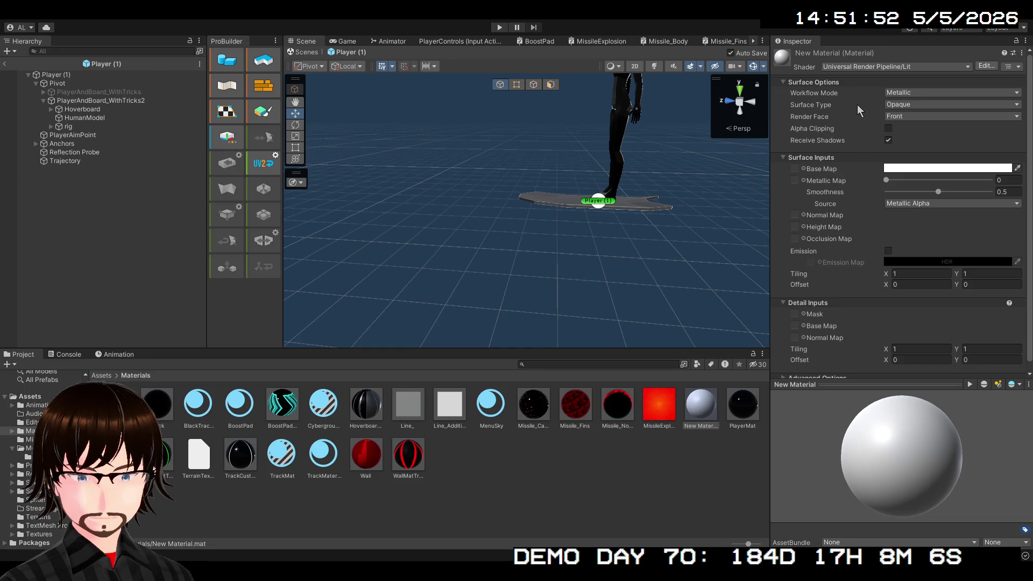
pyautogui.hotkey('ctrl', 'z')
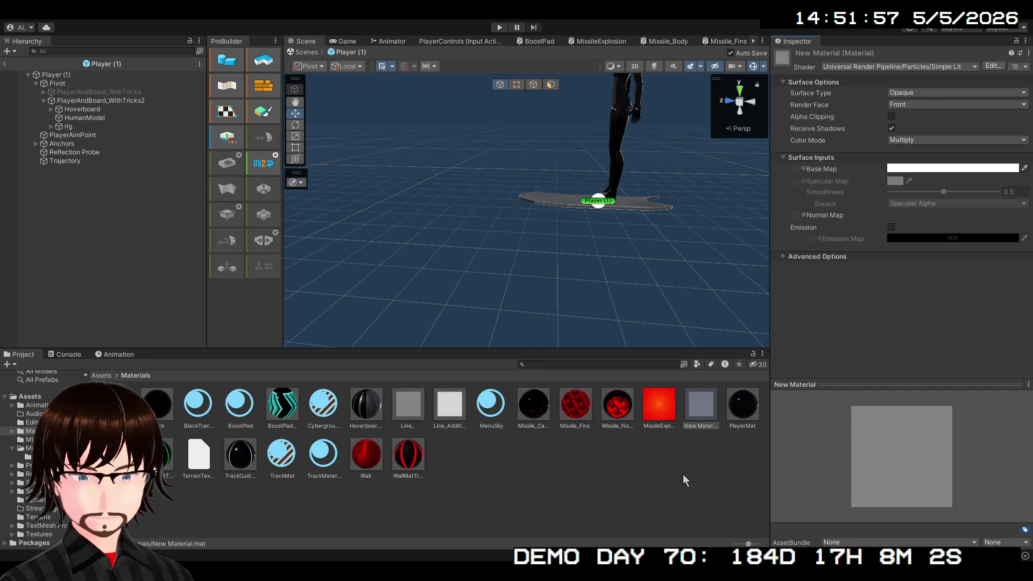
pyautogui.click(705, 406)
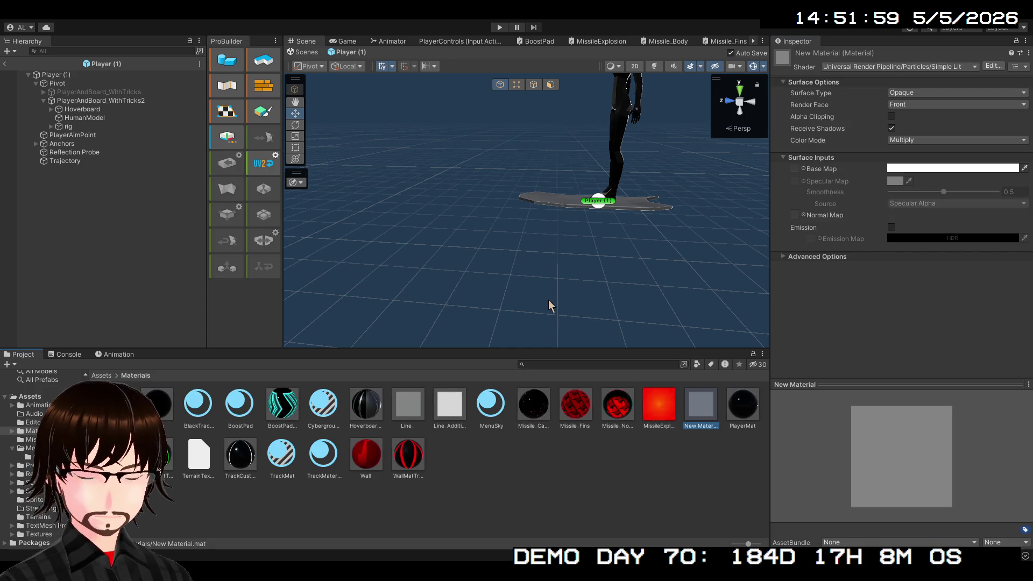
pyautogui.press('Delete')
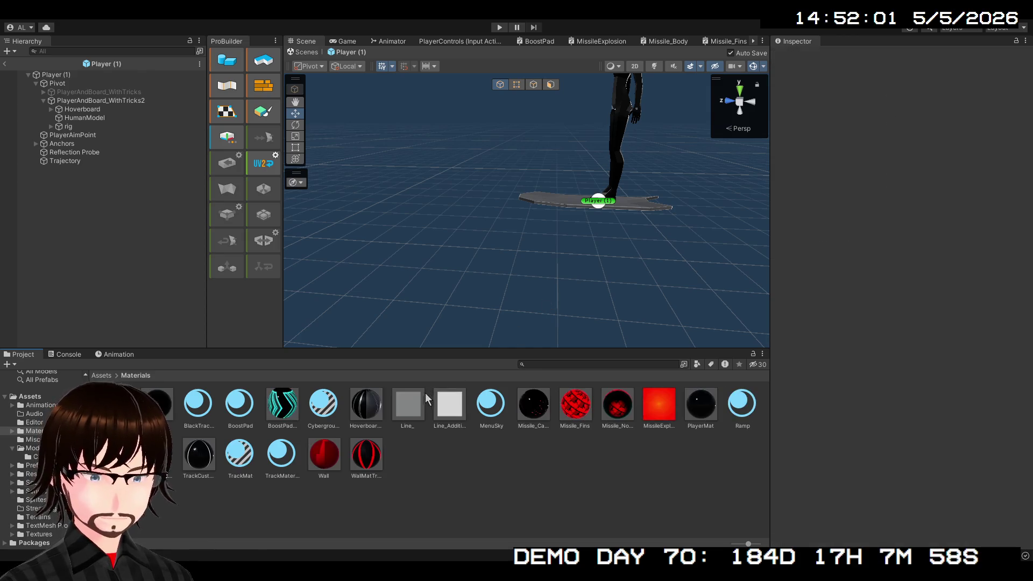
pyautogui.click(407, 415)
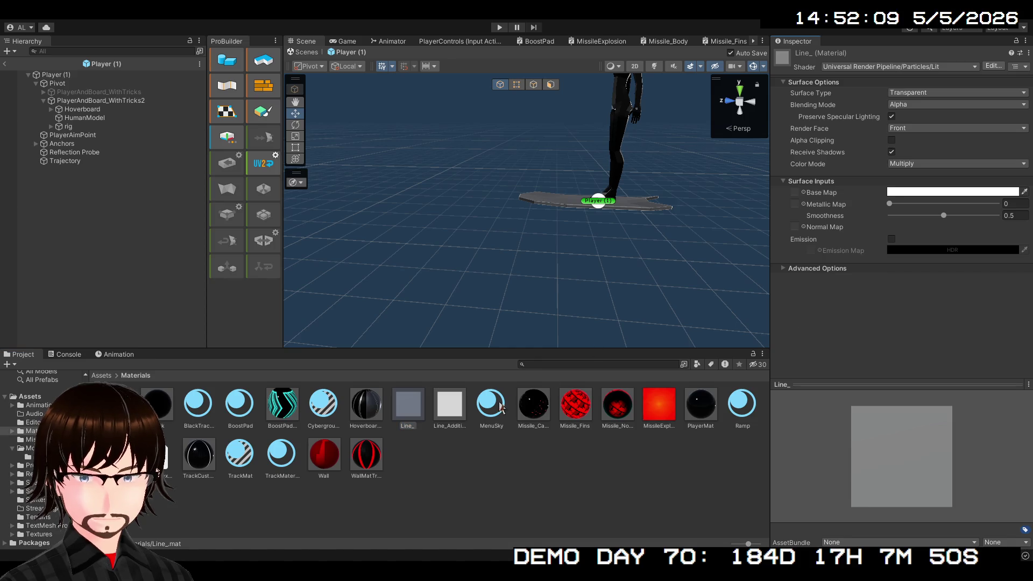
# - Compare Line_ and Line_Additive, set Line_'s Smoothness to 0, and start Play mode
pyautogui.click(449, 418)
pyautogui.click(419, 414)
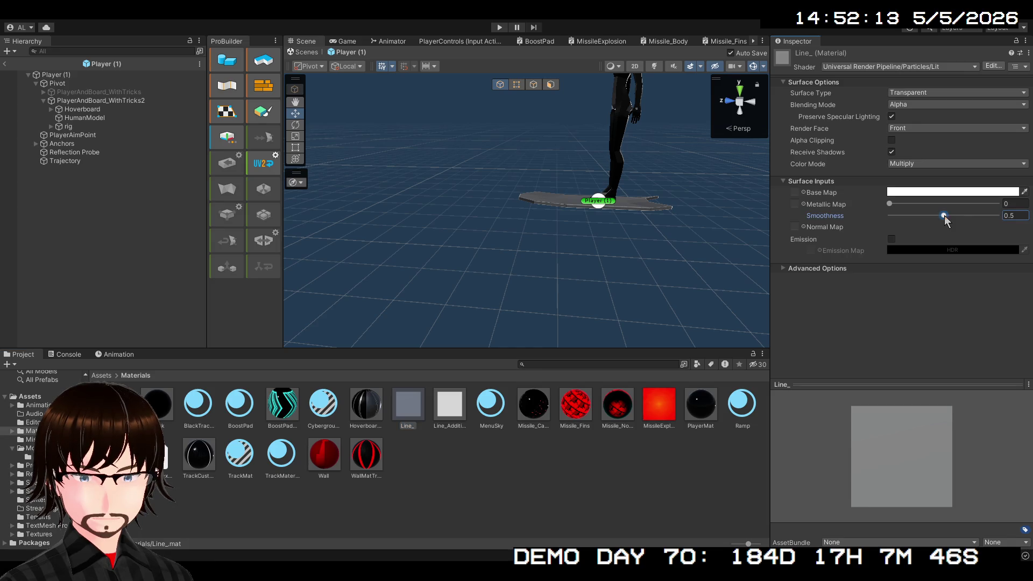
pyautogui.click(500, 438)
pyautogui.click(450, 414)
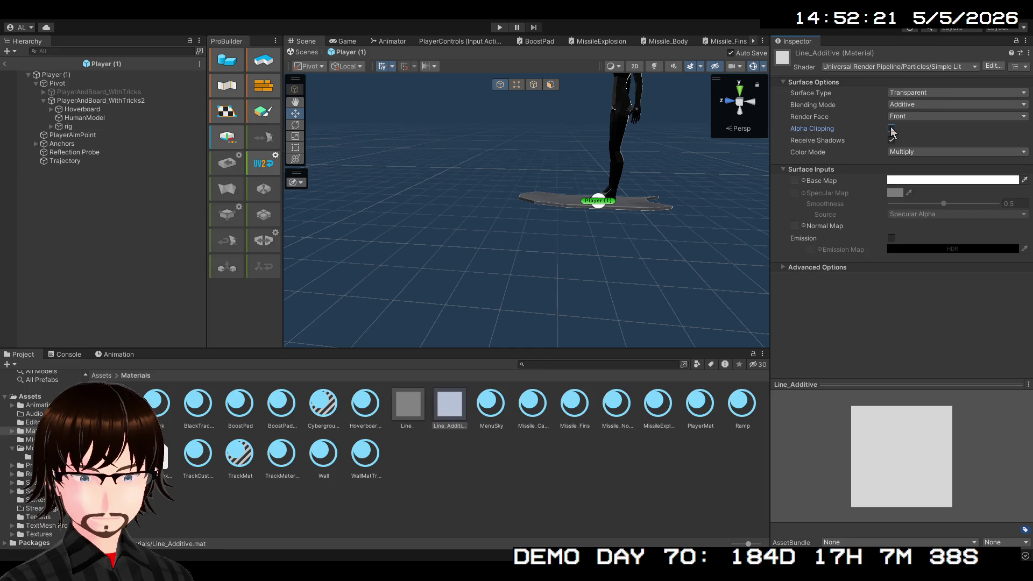
pyautogui.click(410, 405)
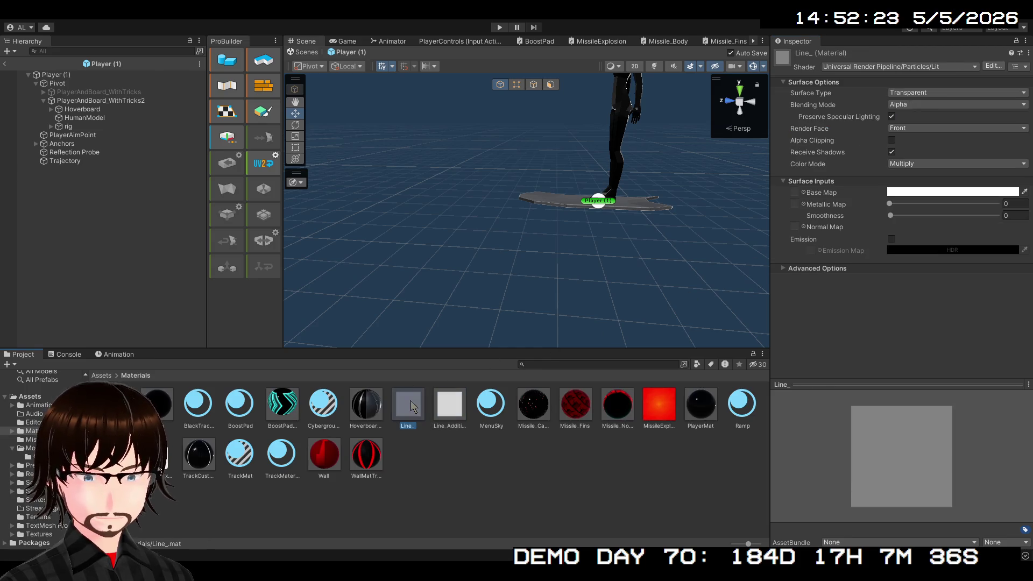
pyautogui.click(448, 398)
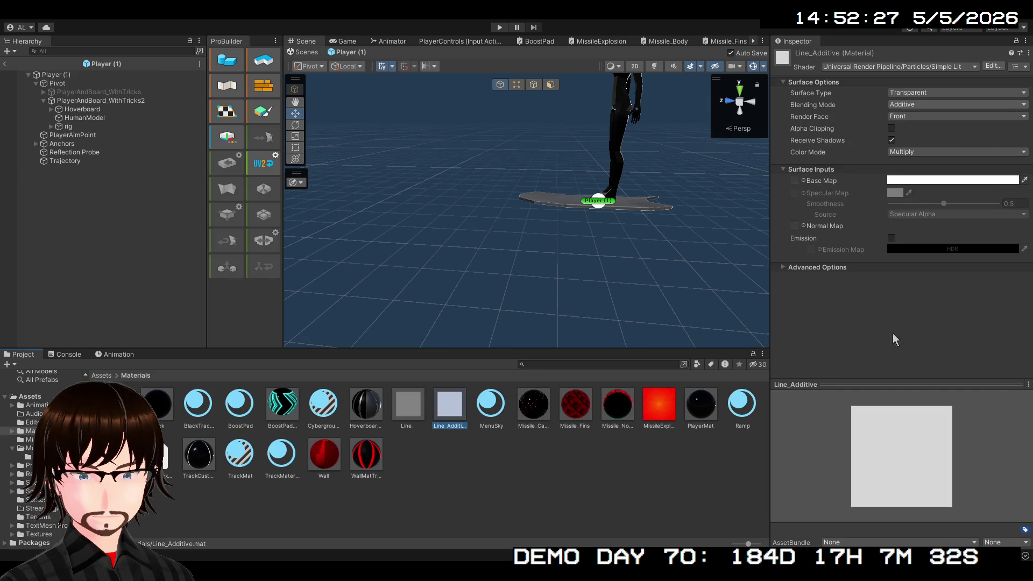
pyautogui.click(413, 414)
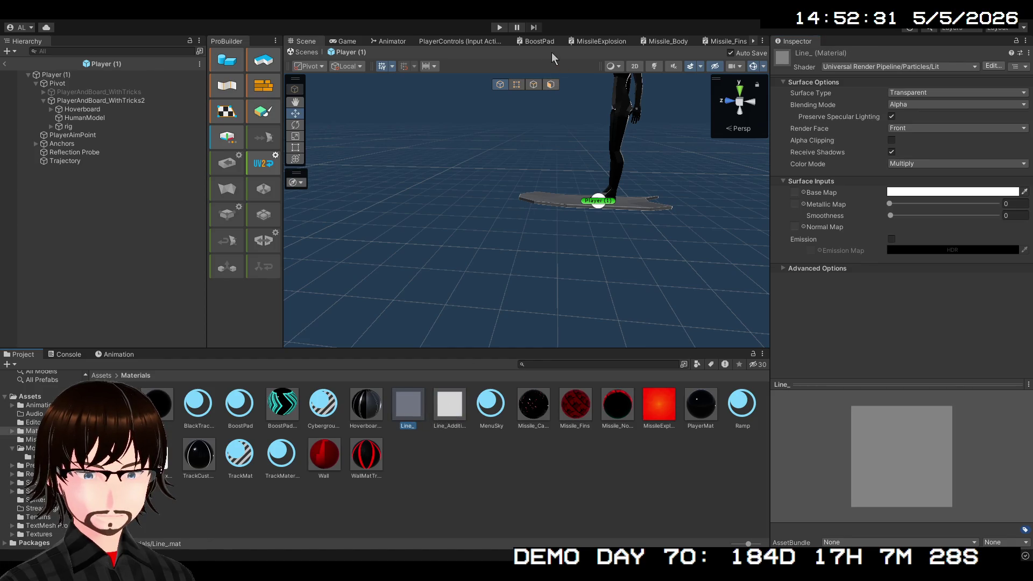
pyautogui.click(499, 29)
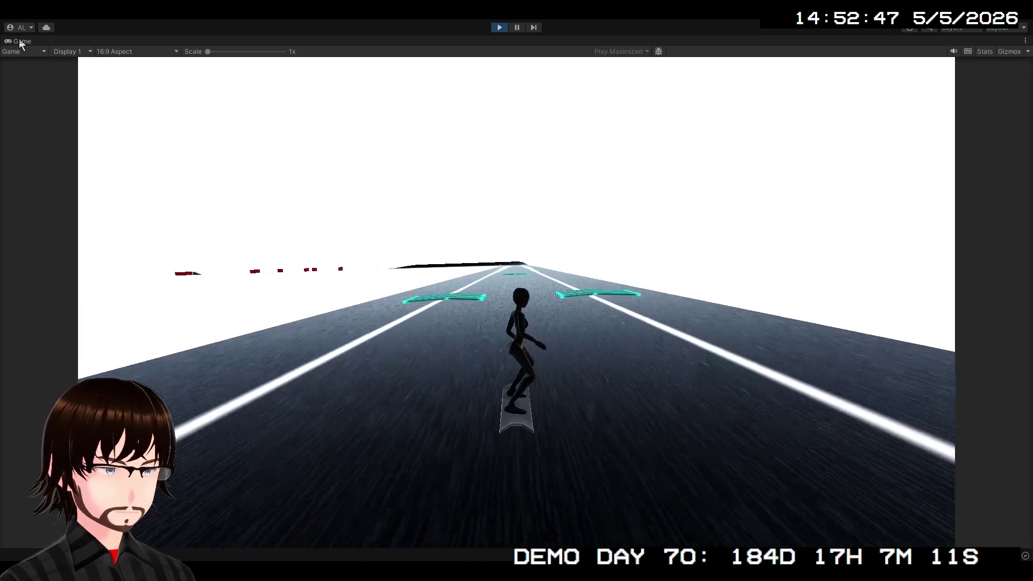
# - Inspect Trajectory's Line Renderer during play with the layout restored, then stop the game
pyautogui.doubleClick(19, 39)
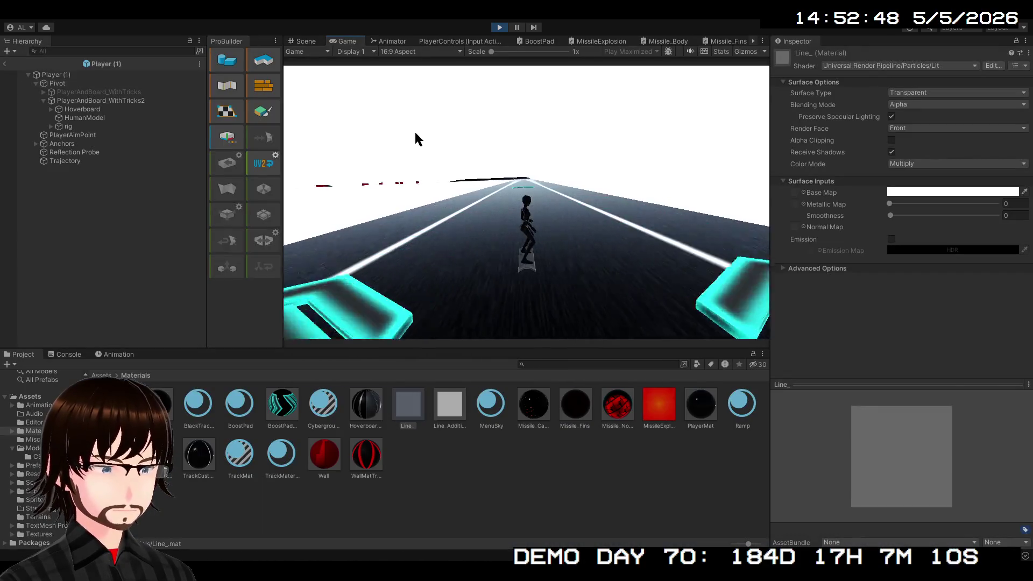
pyautogui.click(120, 161)
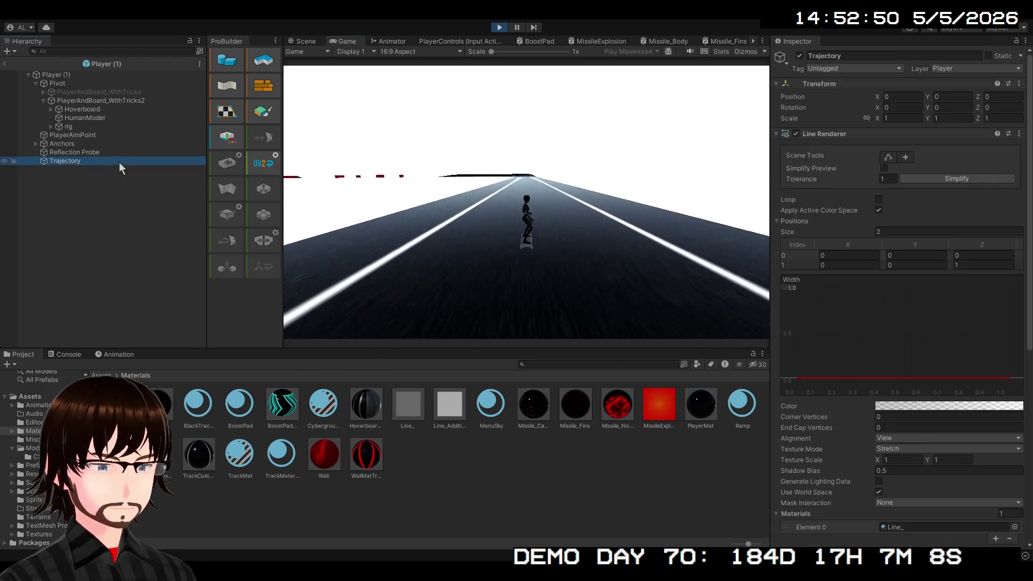
pyautogui.click(706, 235)
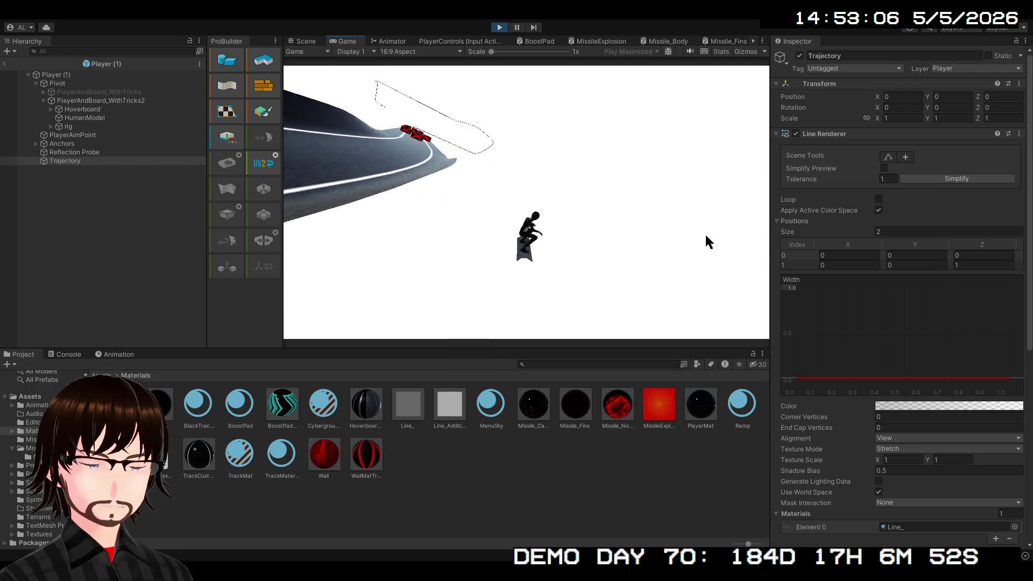
pyautogui.click(499, 28)
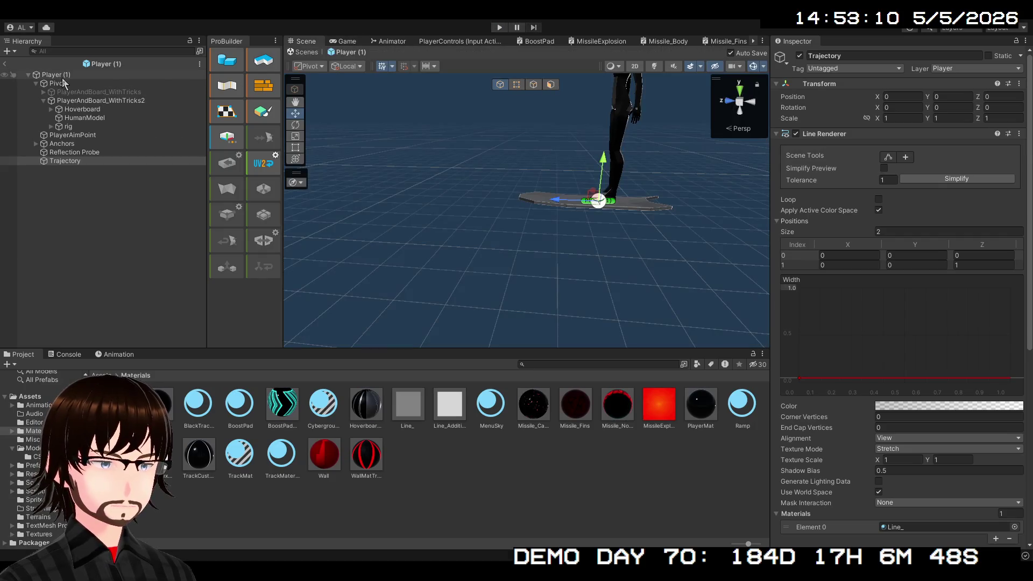
# - Select Player (1), review its Line Renderer in the Inspector, and start a play test
pyautogui.click(62, 77)
pyautogui.scroll(-15, 916, 354)
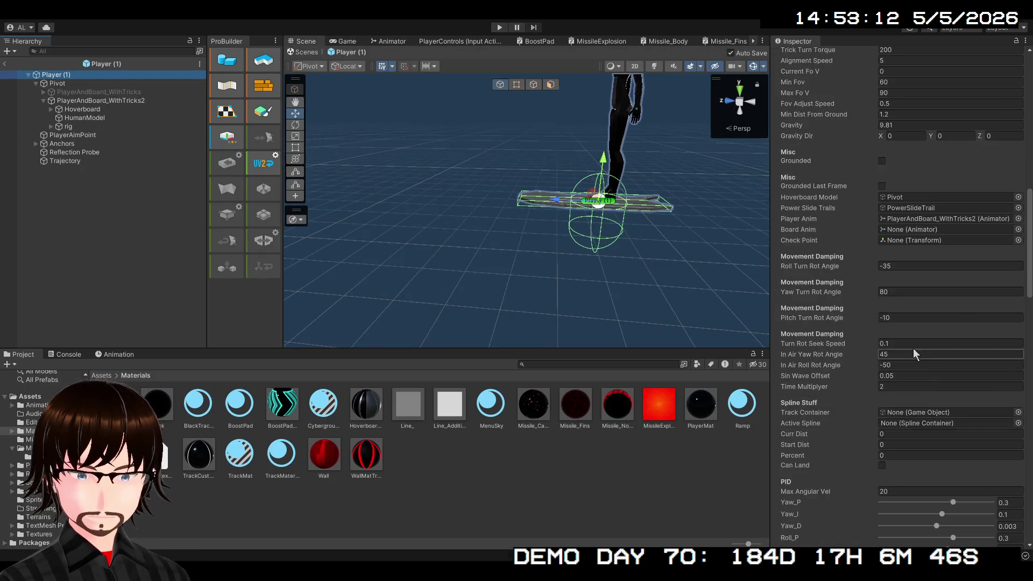
pyautogui.scroll(-10, 948, 334)
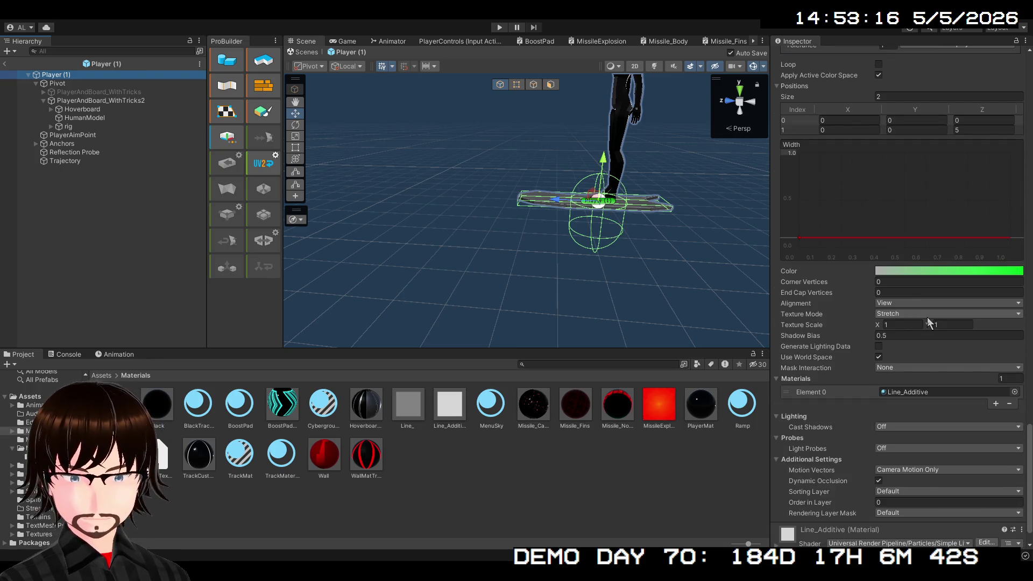
pyautogui.scroll(-1, 927, 318)
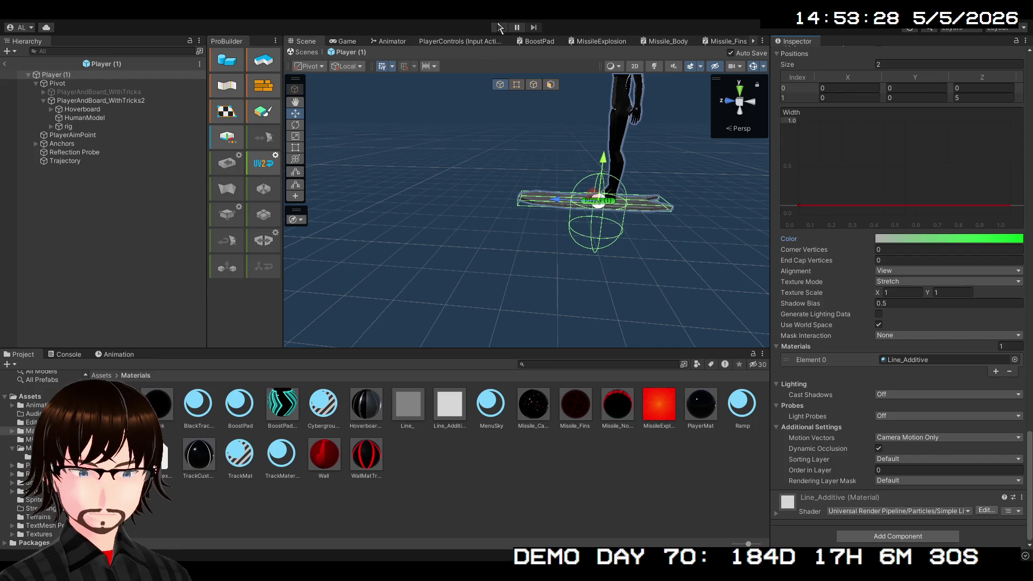
pyautogui.scroll(1, 793, 247)
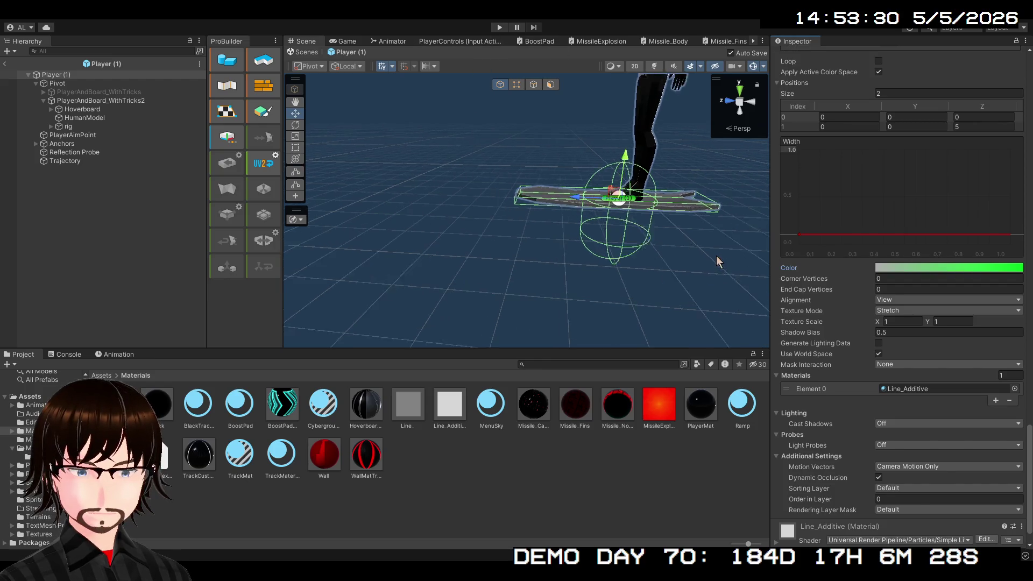
pyautogui.scroll(6, 840, 243)
pyautogui.scroll(15, 857, 246)
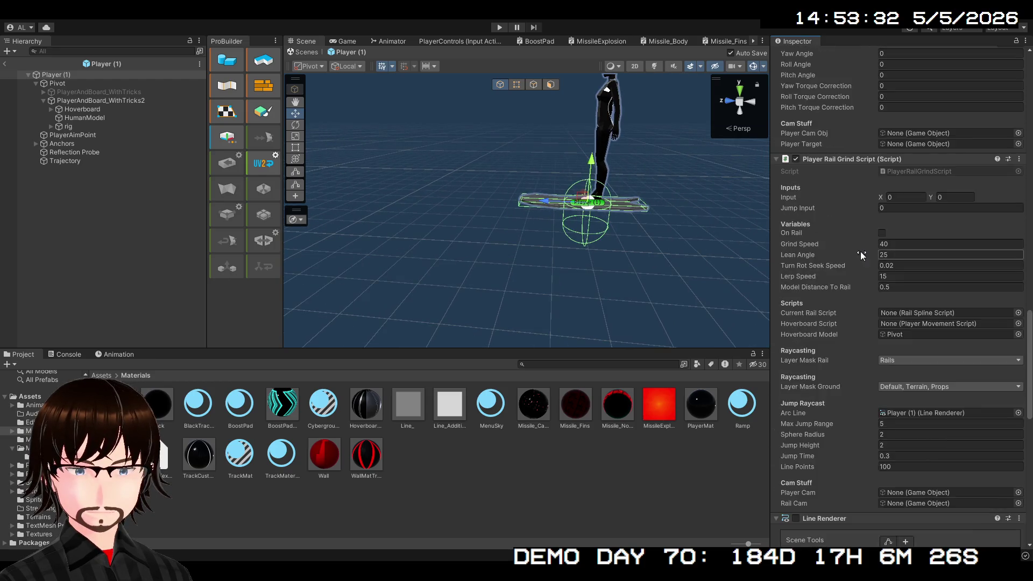
pyautogui.scroll(15, 860, 251)
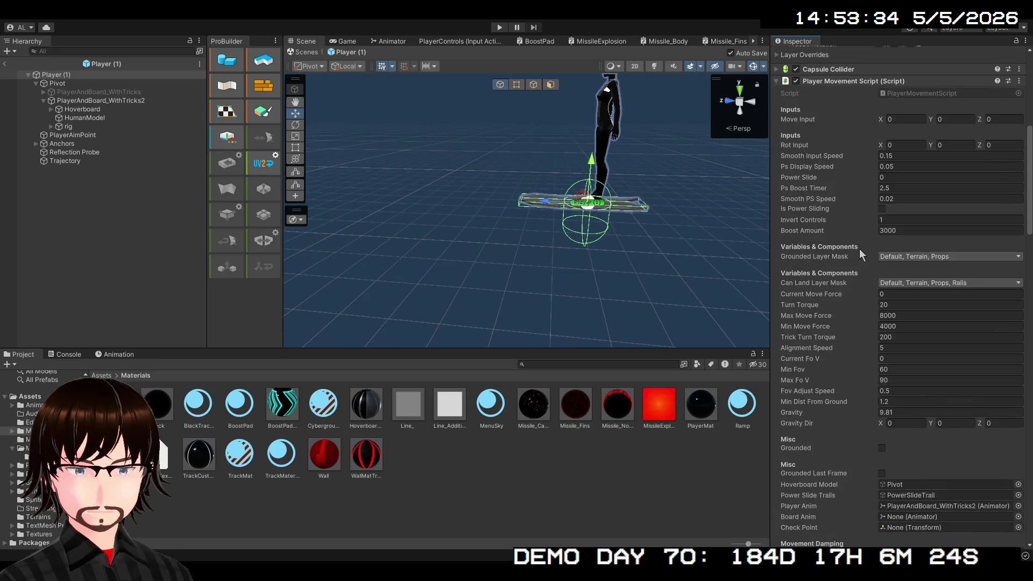
pyautogui.scroll(5, 832, 228)
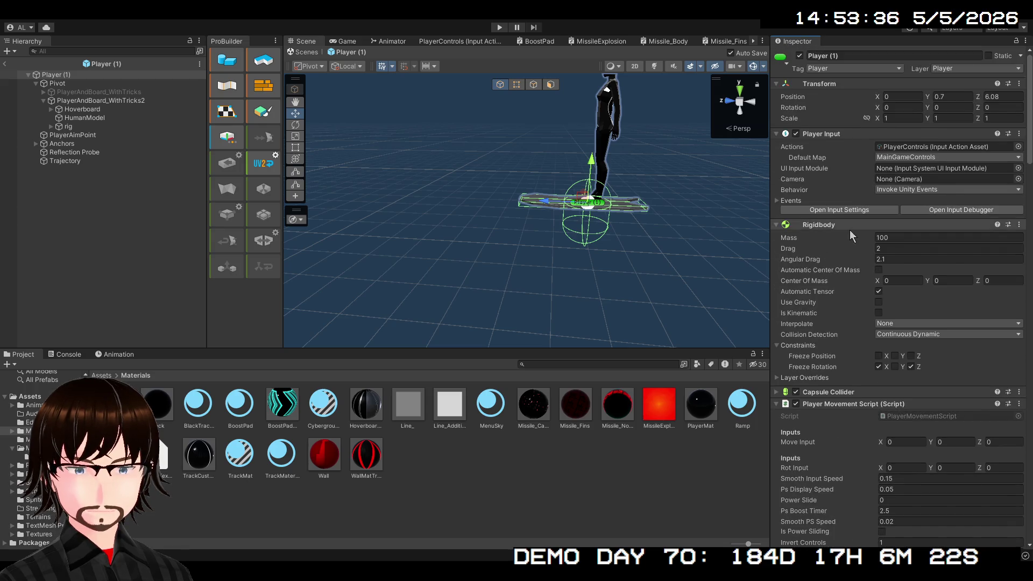
pyautogui.scroll(-18, 851, 230)
pyautogui.scroll(-15, 865, 234)
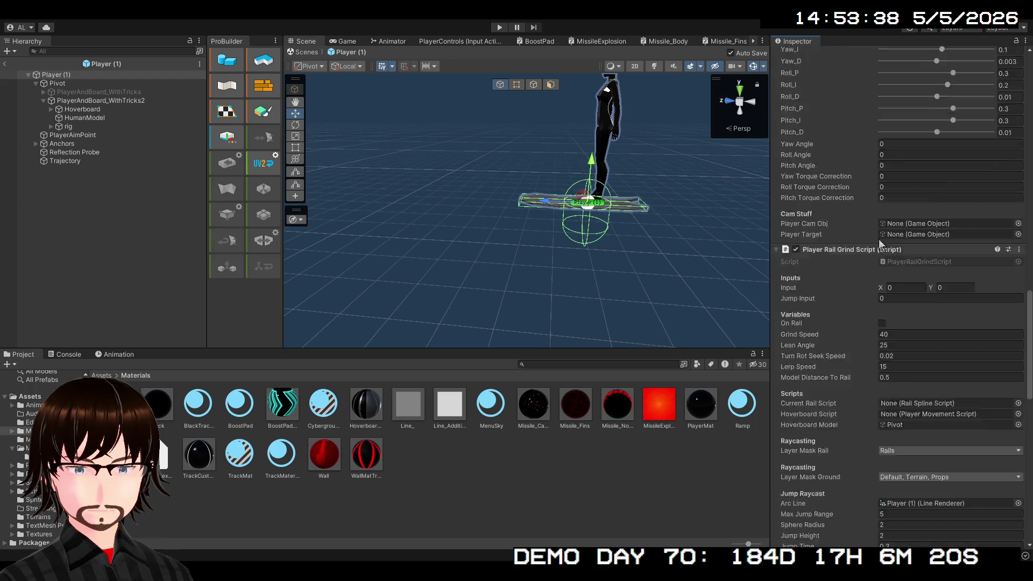
pyautogui.scroll(-8, 840, 231)
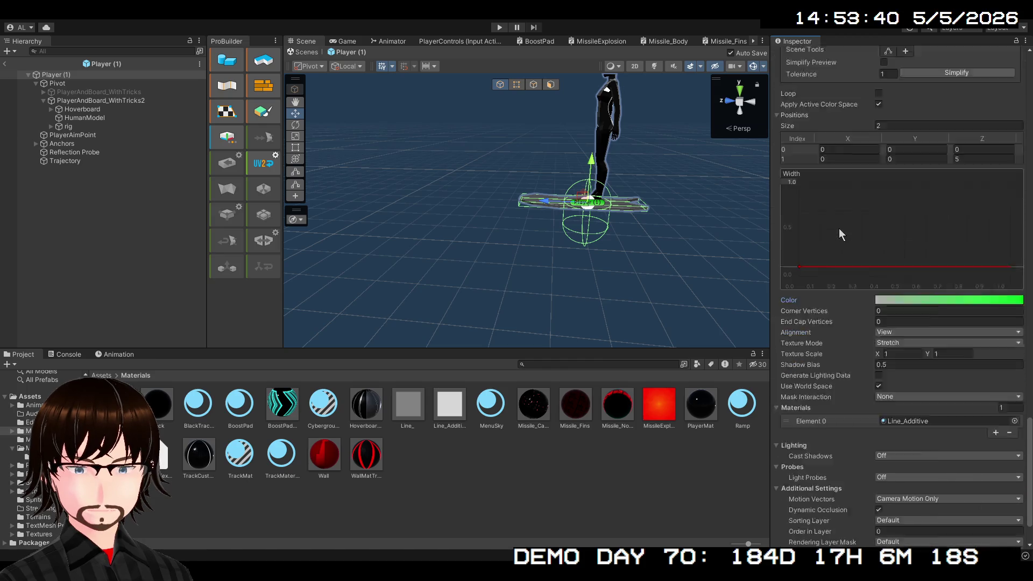
pyautogui.scroll(8, 849, 228)
pyautogui.scroll(3, 851, 225)
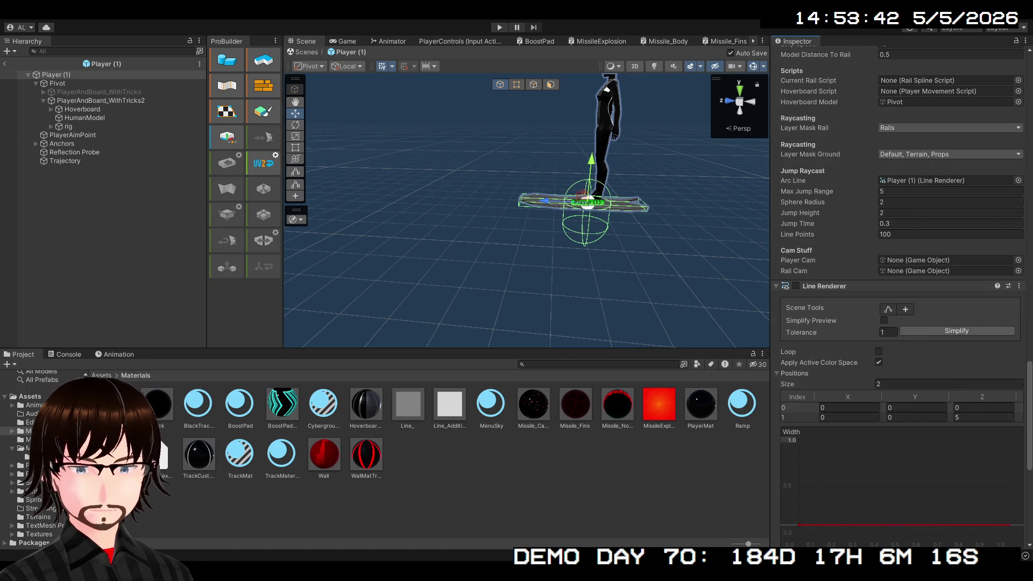
pyautogui.click(499, 28)
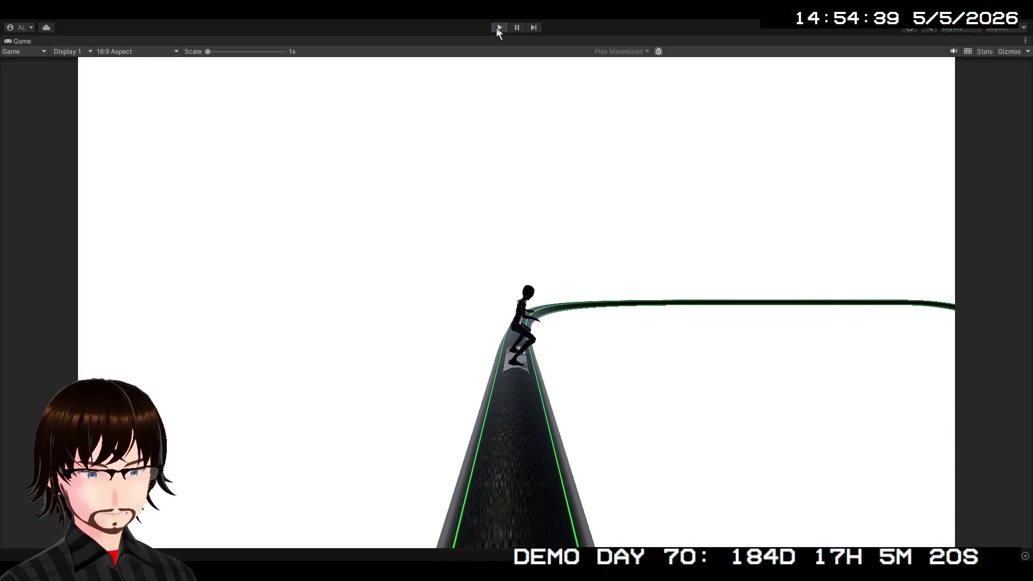
# - Stop play, switch Line_Additive's blending mode to Alpha, and play-test again
pyautogui.click(499, 28)
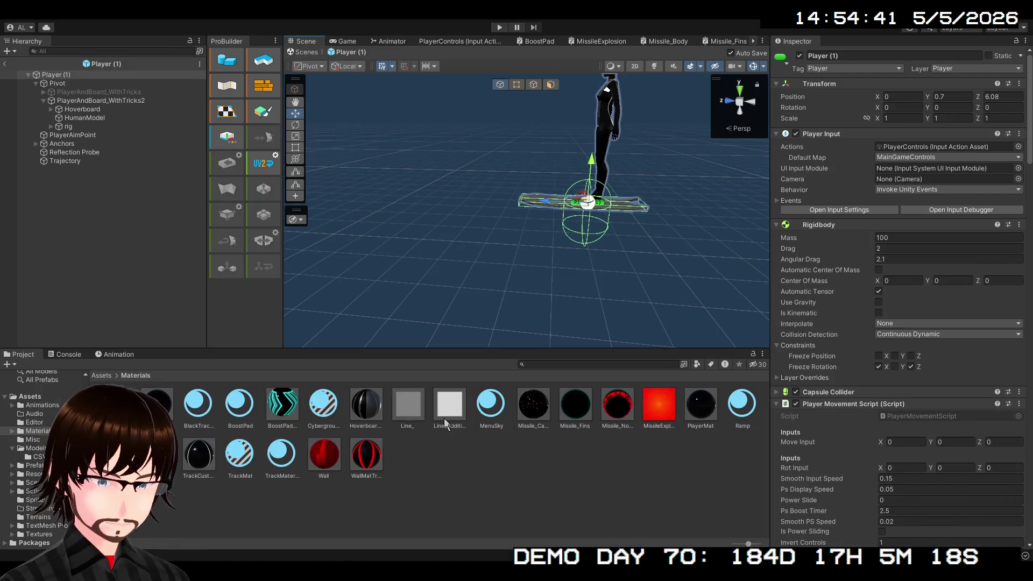
pyautogui.click(446, 406)
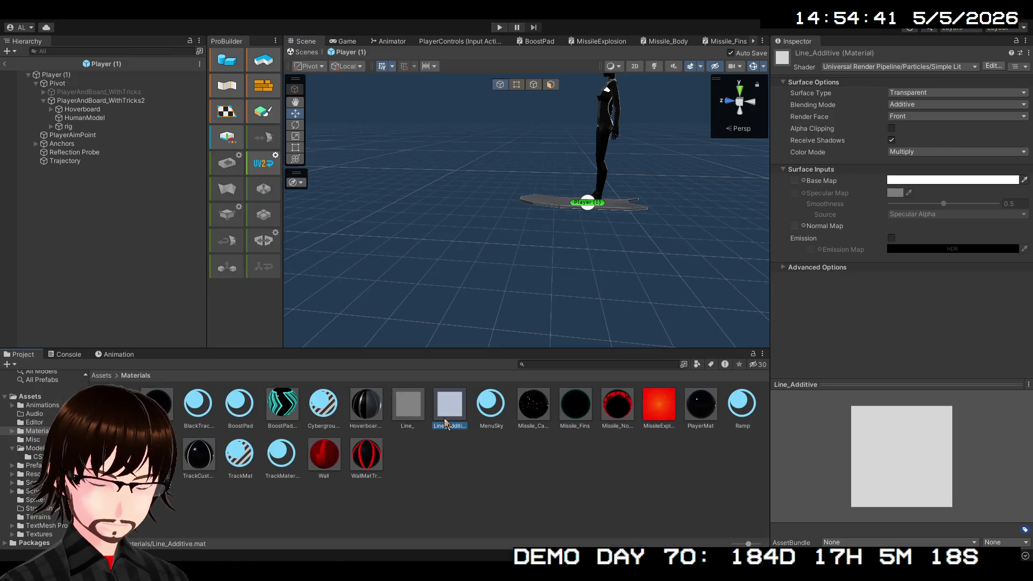
pyautogui.click(922, 108)
pyautogui.click(926, 112)
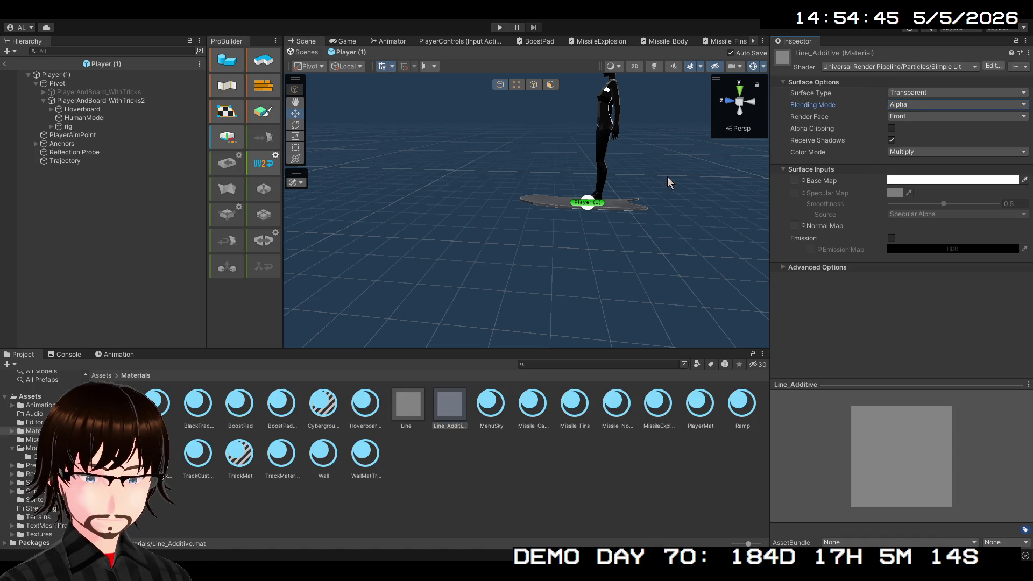
pyautogui.click(503, 27)
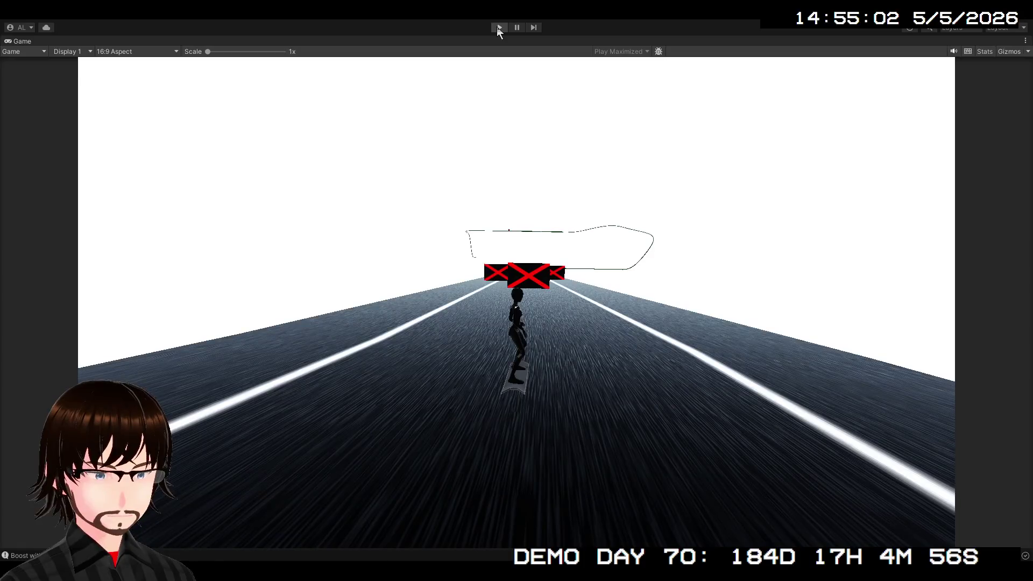
# - Set Line_Additive's surface type to Opaque, then run and stop a play test
pyautogui.click(497, 28)
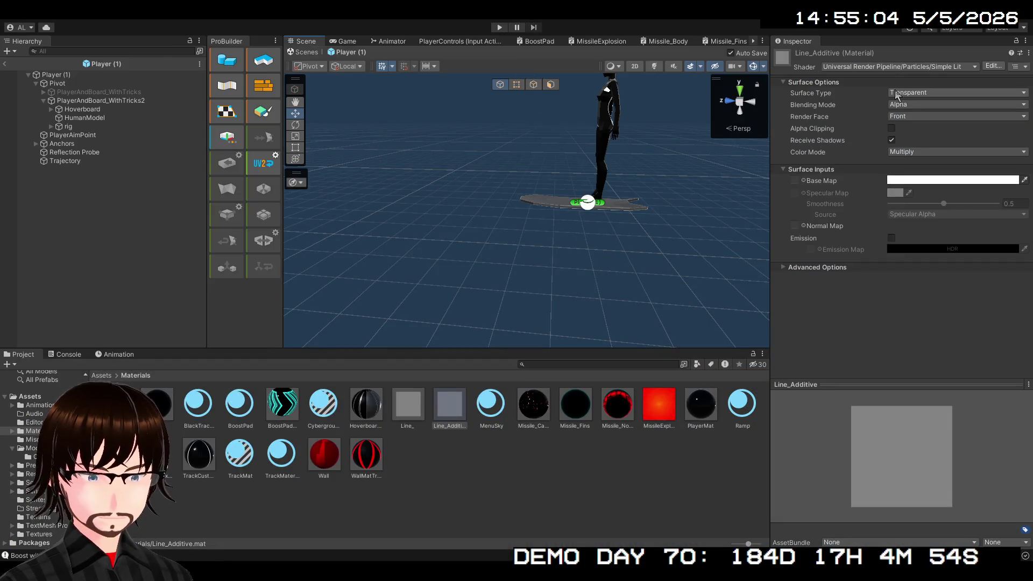
pyautogui.click(925, 92)
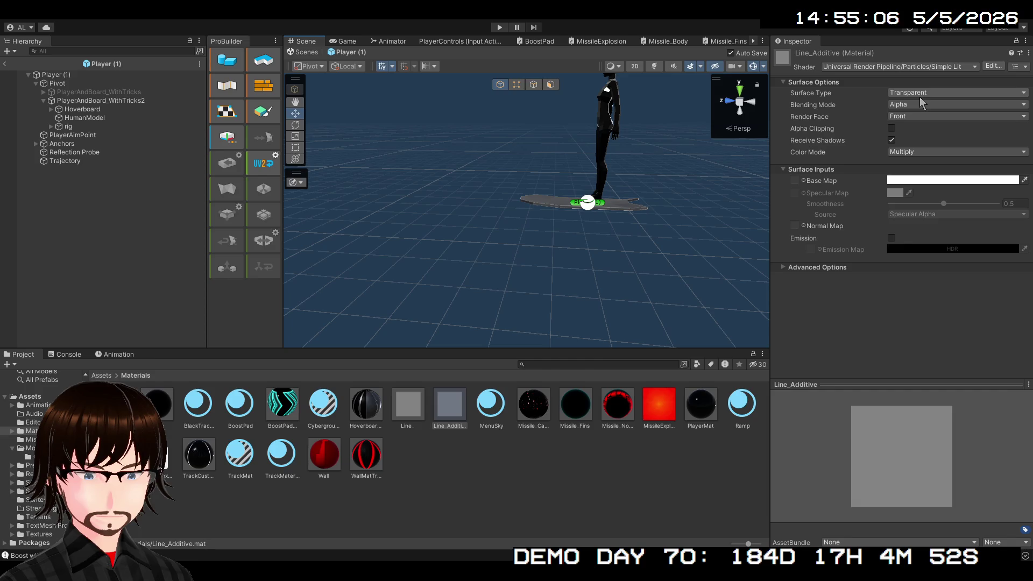
pyautogui.click(919, 102)
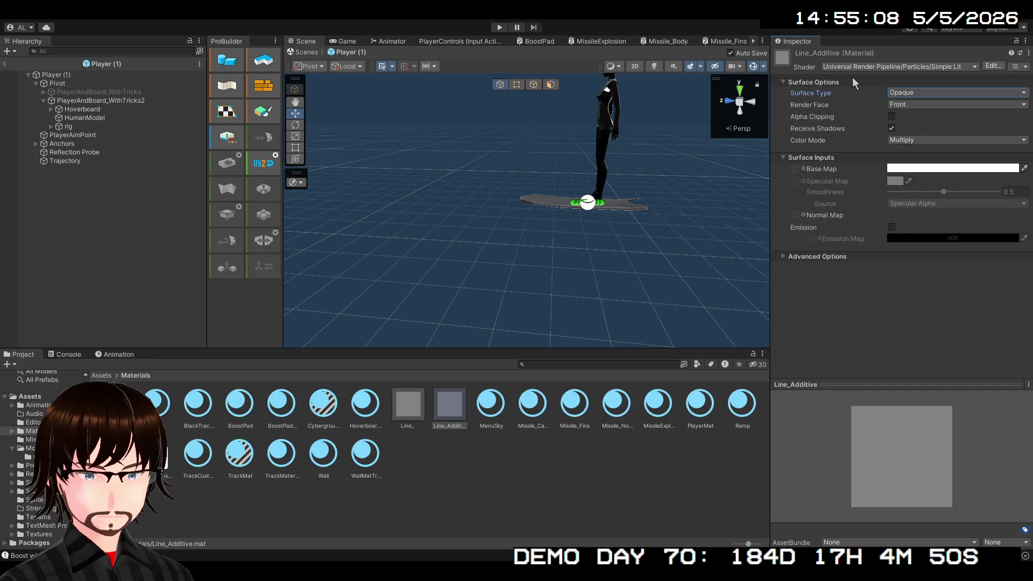
pyautogui.click(498, 28)
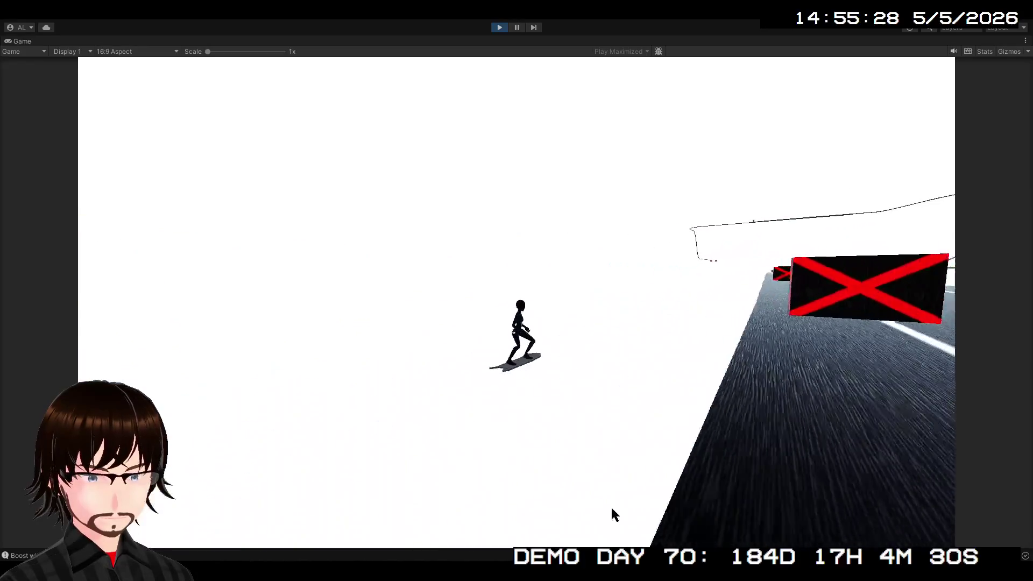
pyautogui.click(499, 28)
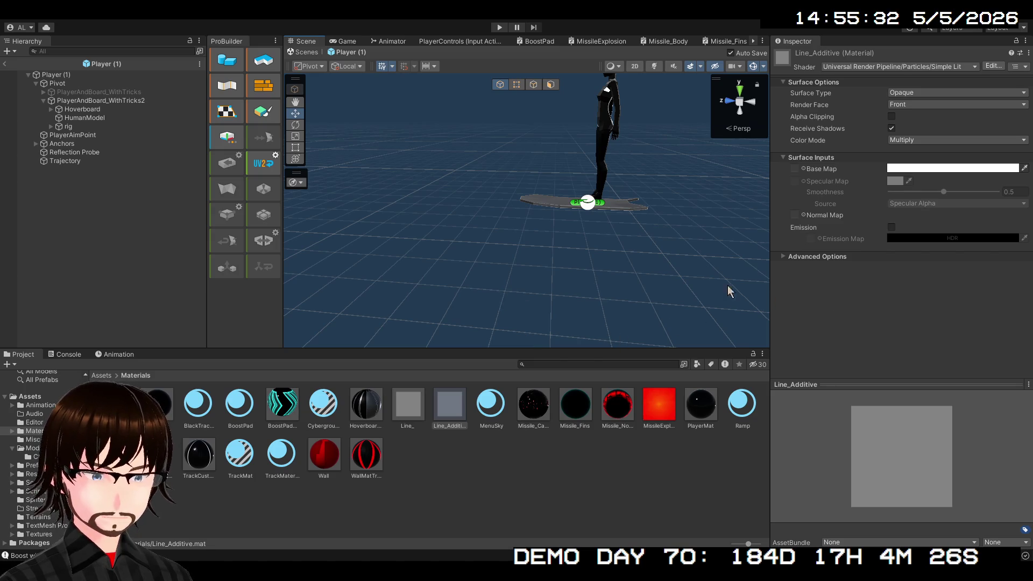
# - Find the Trajectory line's Line_ material and delete it from the Materials folder
pyautogui.click(75, 161)
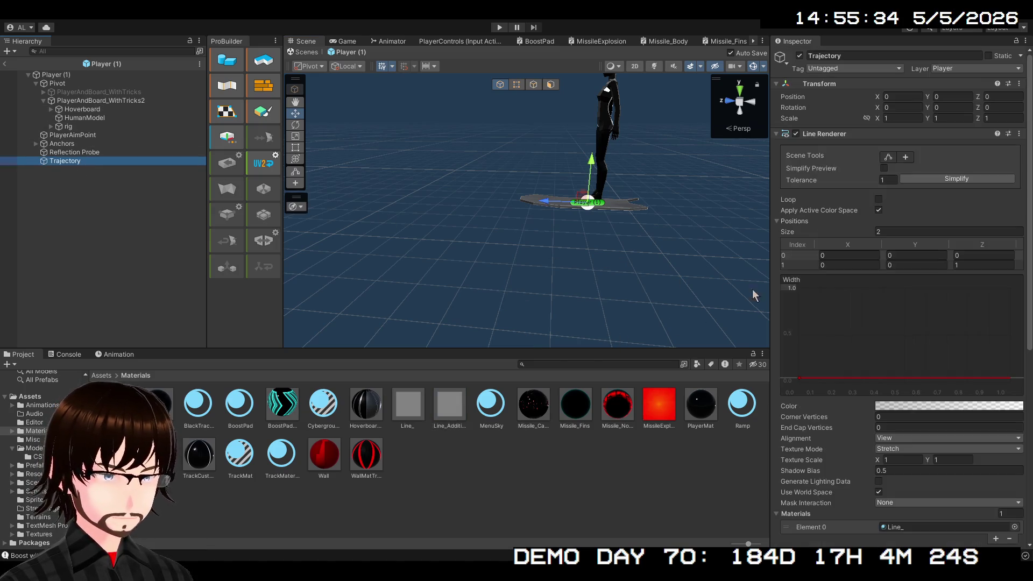
pyautogui.scroll(-5, 897, 378)
pyautogui.doubleClick(961, 411)
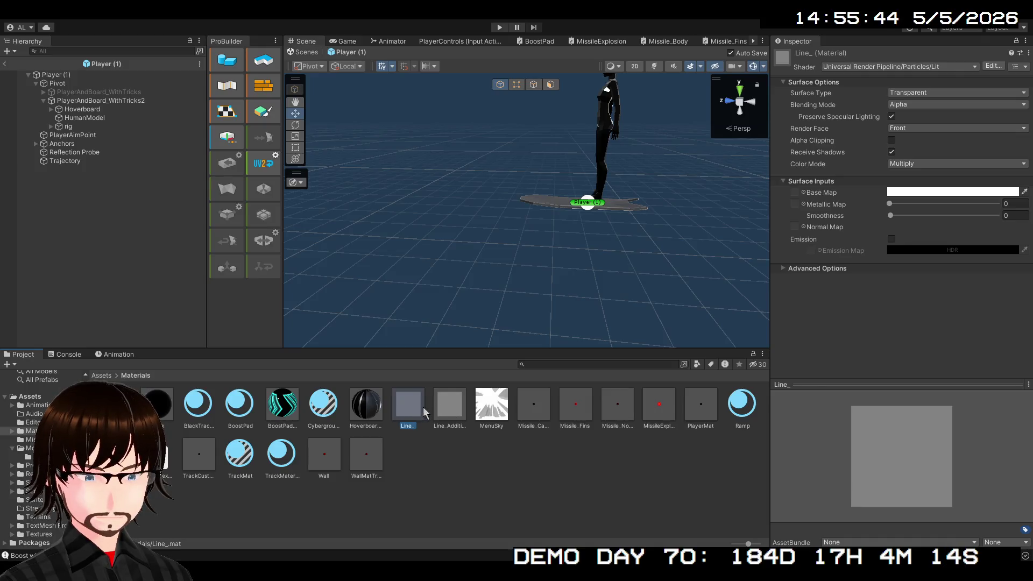
pyautogui.click(444, 407)
pyautogui.click(418, 409)
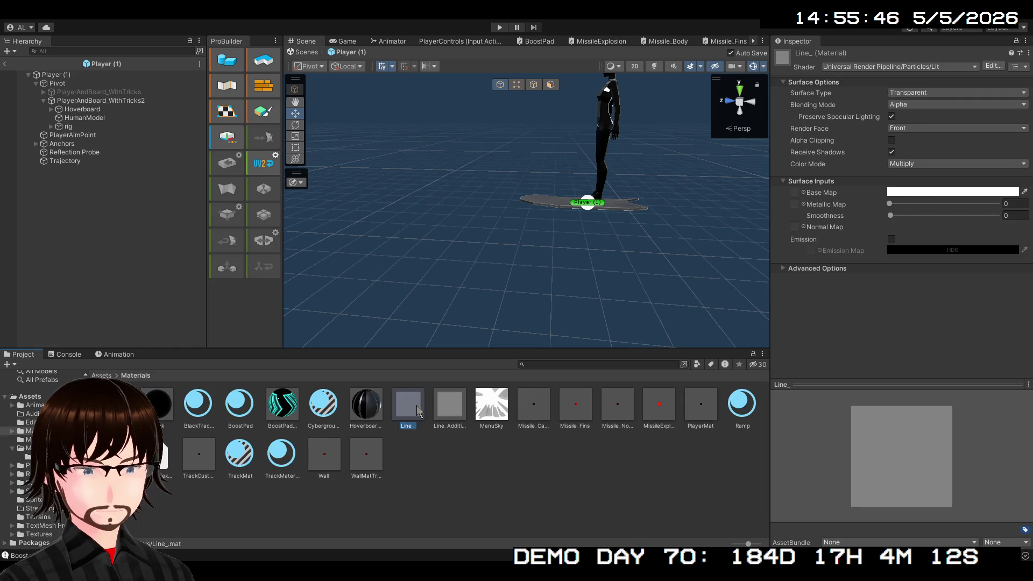
pyautogui.hotkey('shift', 'Delete')
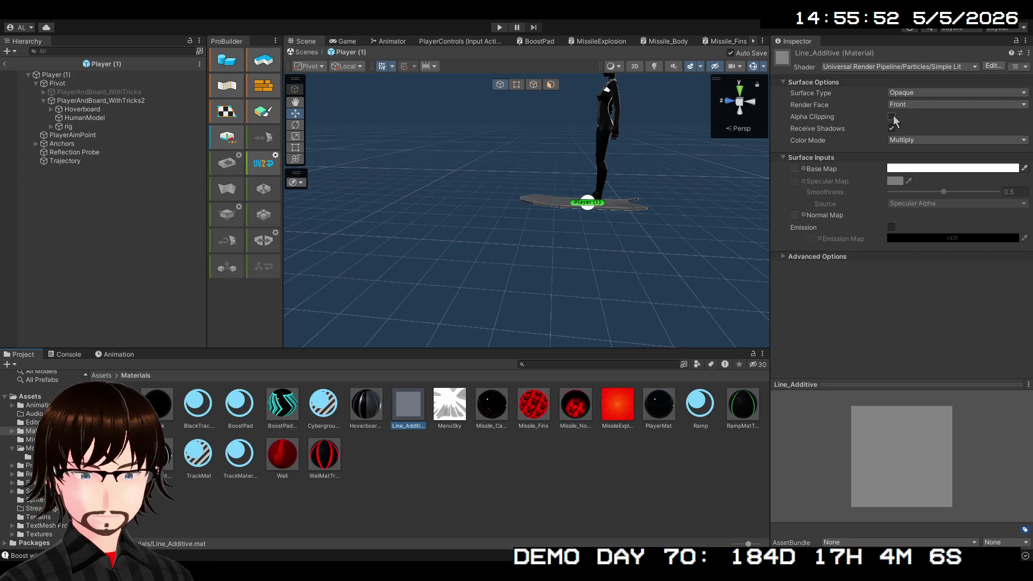
# - Toggle alpha clipping on and back off for Line_Additive, then play-test
pyautogui.click(892, 116)
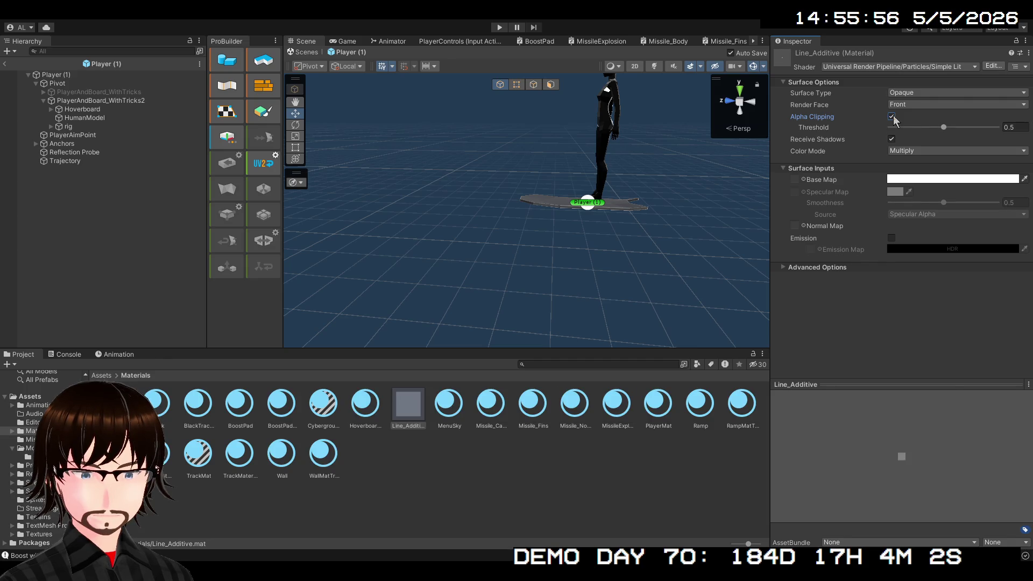
pyautogui.click(892, 116)
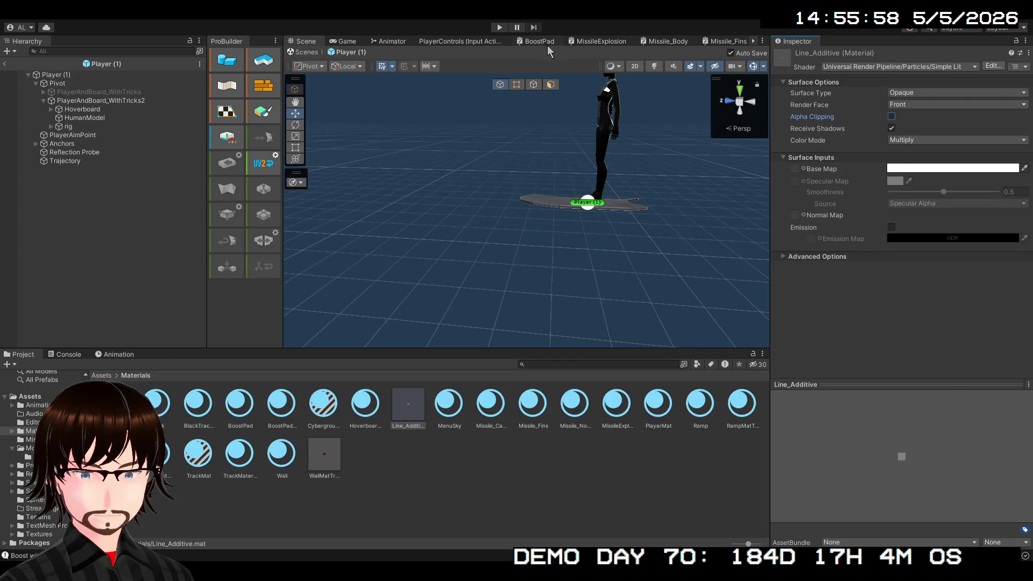
pyautogui.click(499, 28)
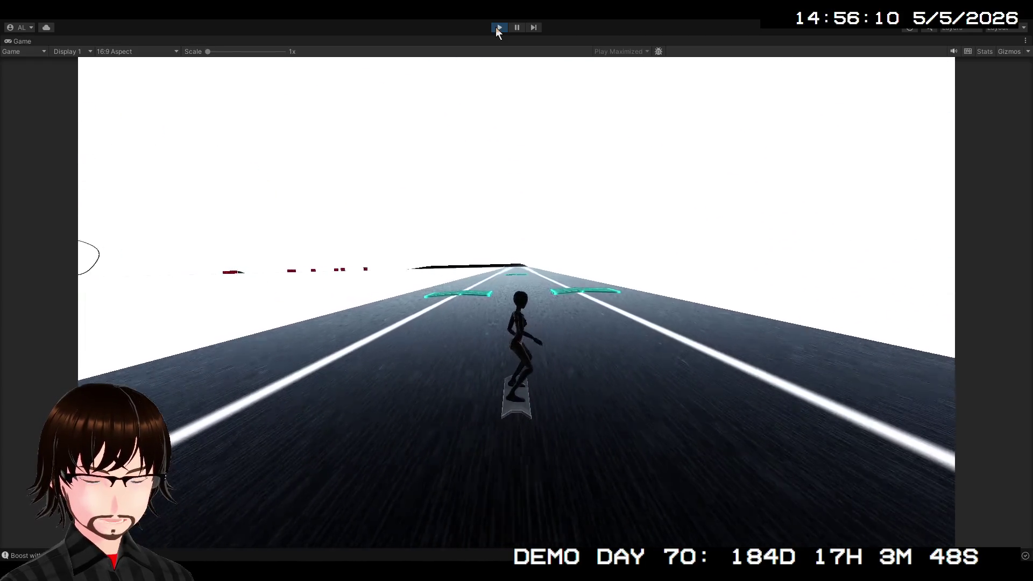
# - Stop play, confirm the Trajectory Line Renderer uses Line_Additive, then run and stop another test
pyautogui.click(498, 27)
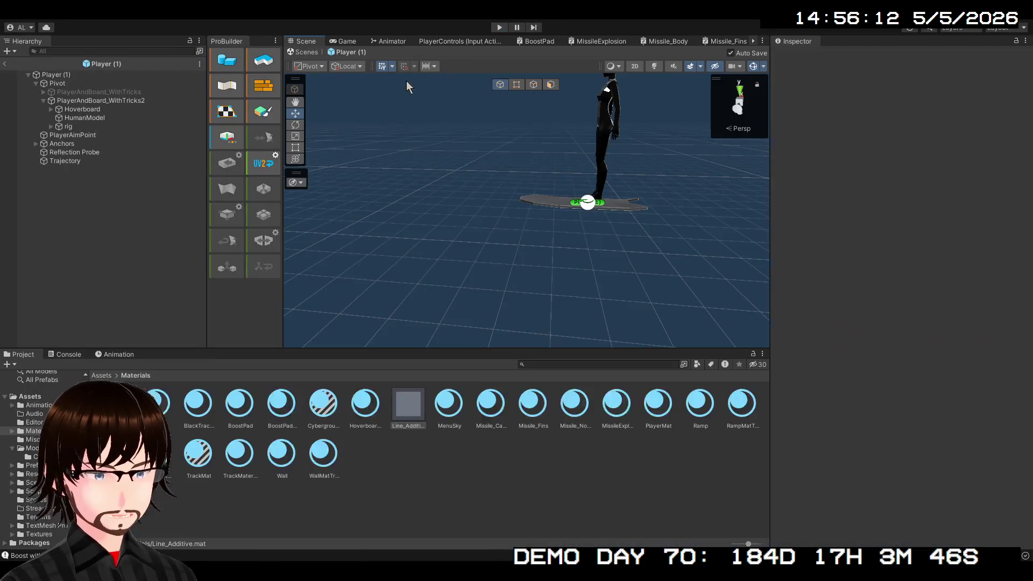
pyautogui.click(81, 162)
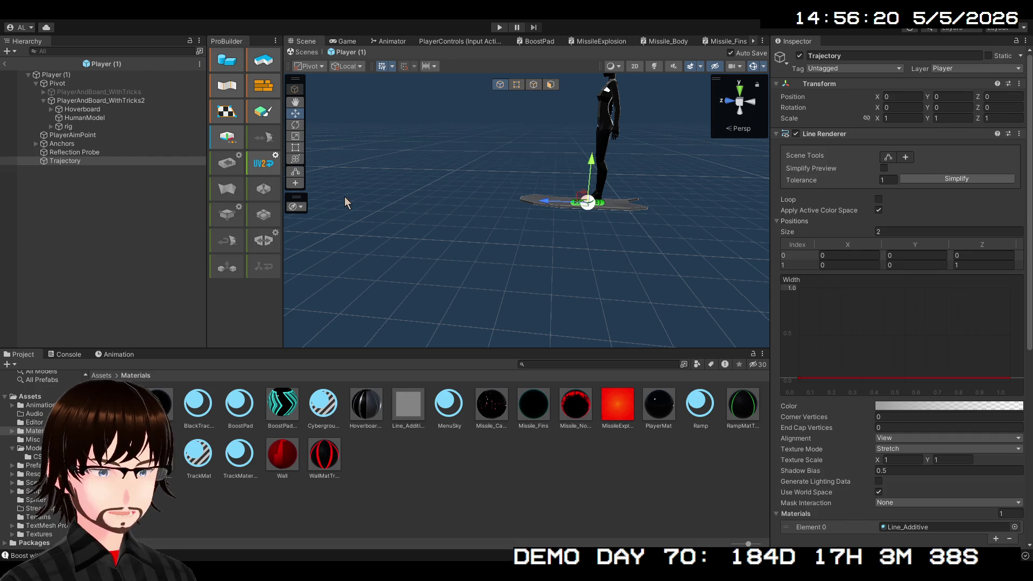
pyautogui.click(495, 27)
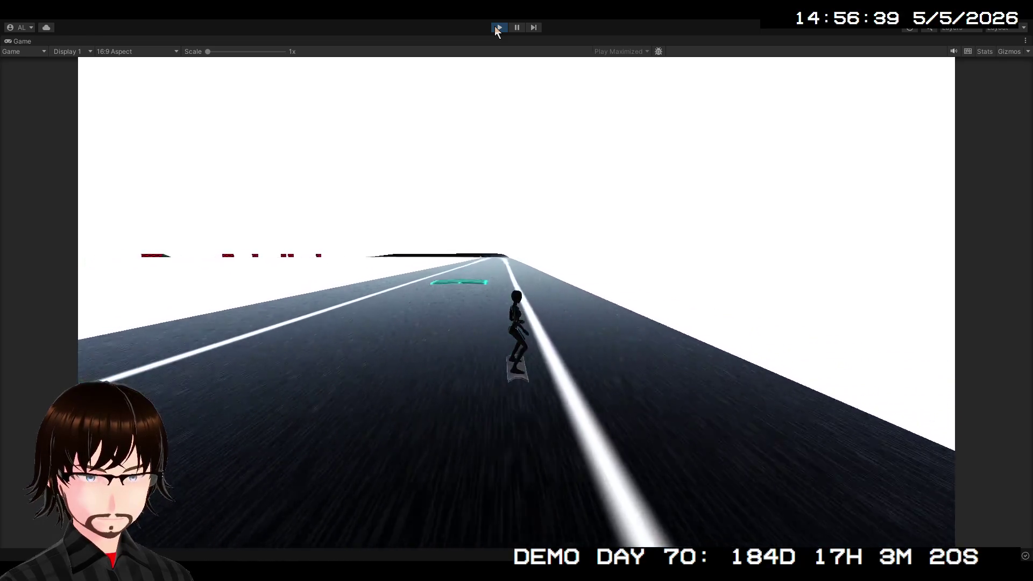
pyautogui.click(498, 28)
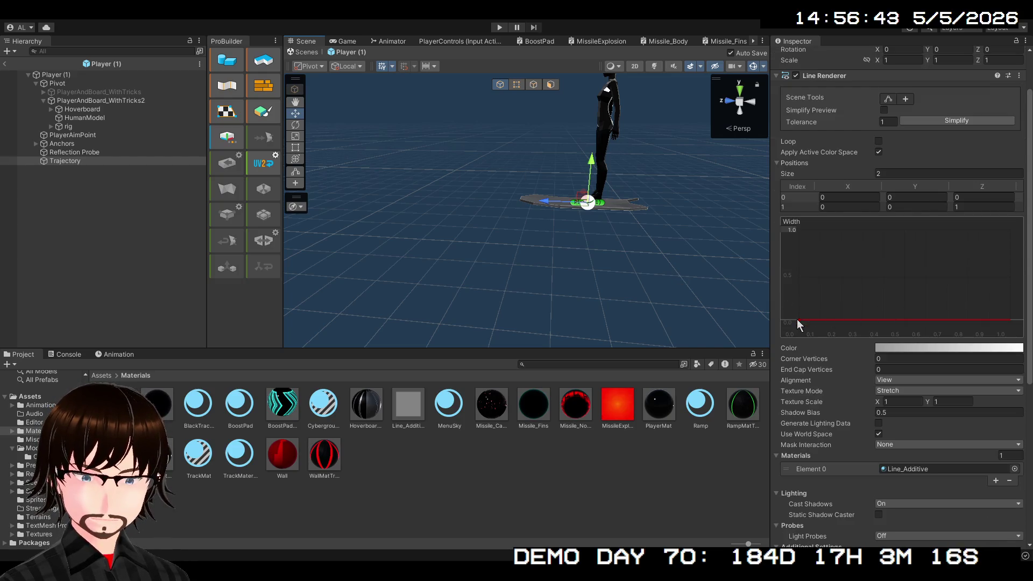
# - Keep the width curve key at 0.05, uncheck Use World Space, and start play
pyautogui.click(799, 321)
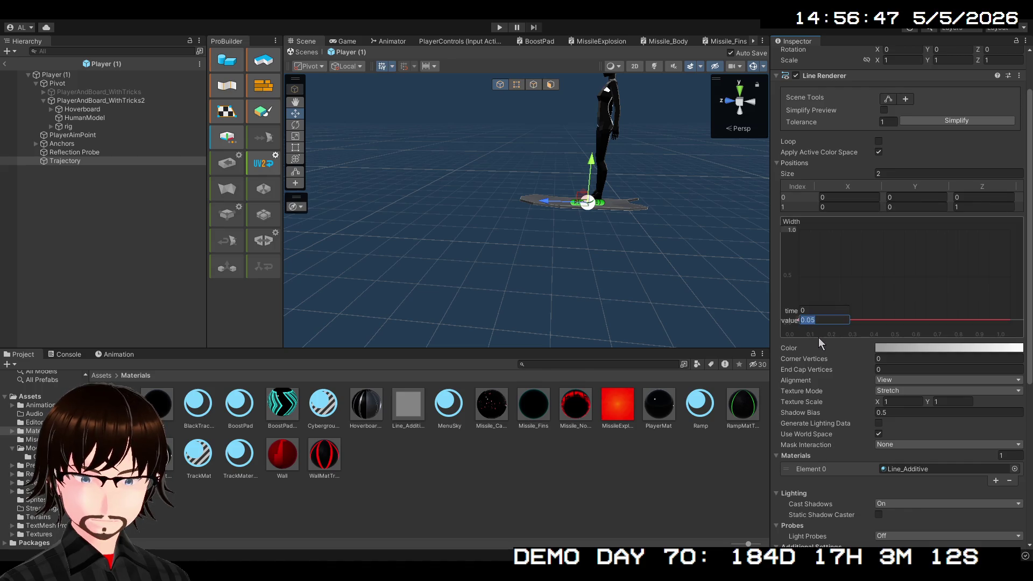
pyautogui.click(819, 337)
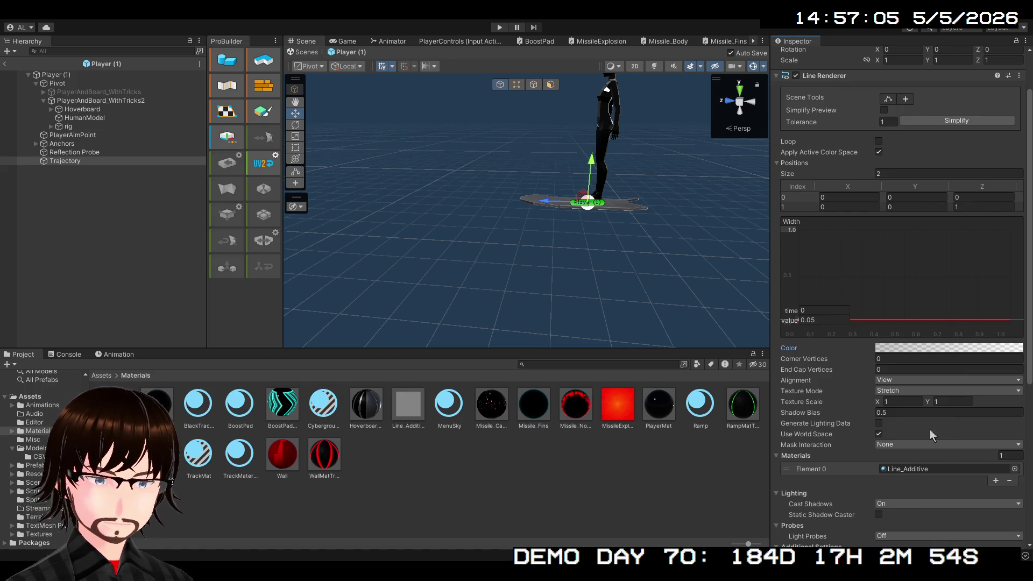
pyautogui.scroll(-3, 914, 433)
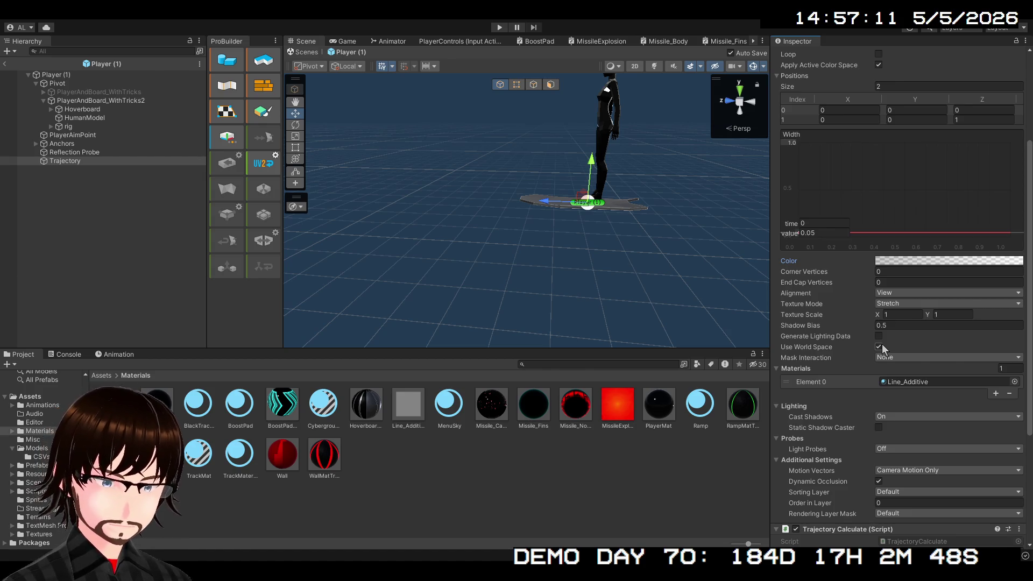
pyautogui.click(879, 347)
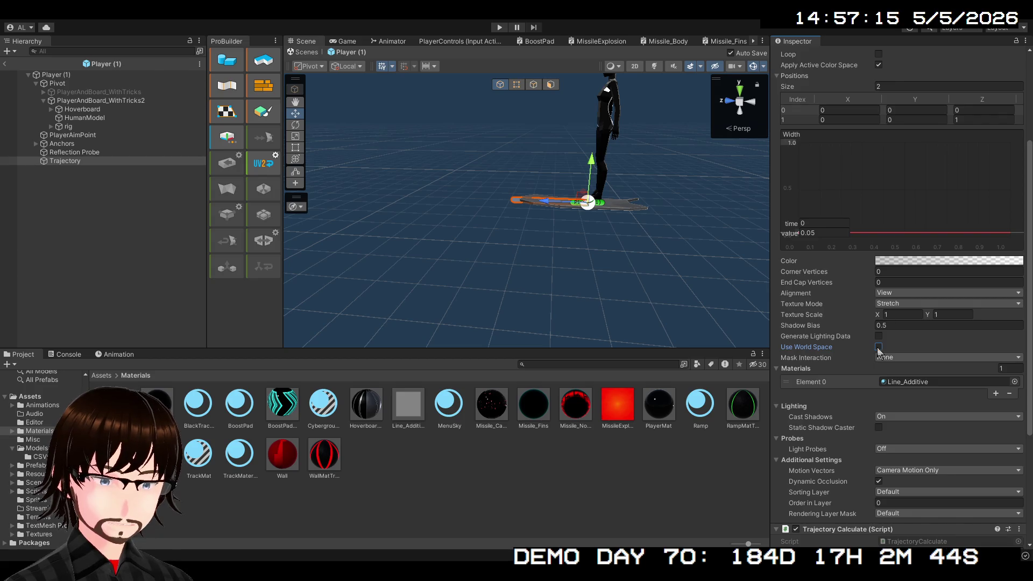
pyautogui.click(496, 28)
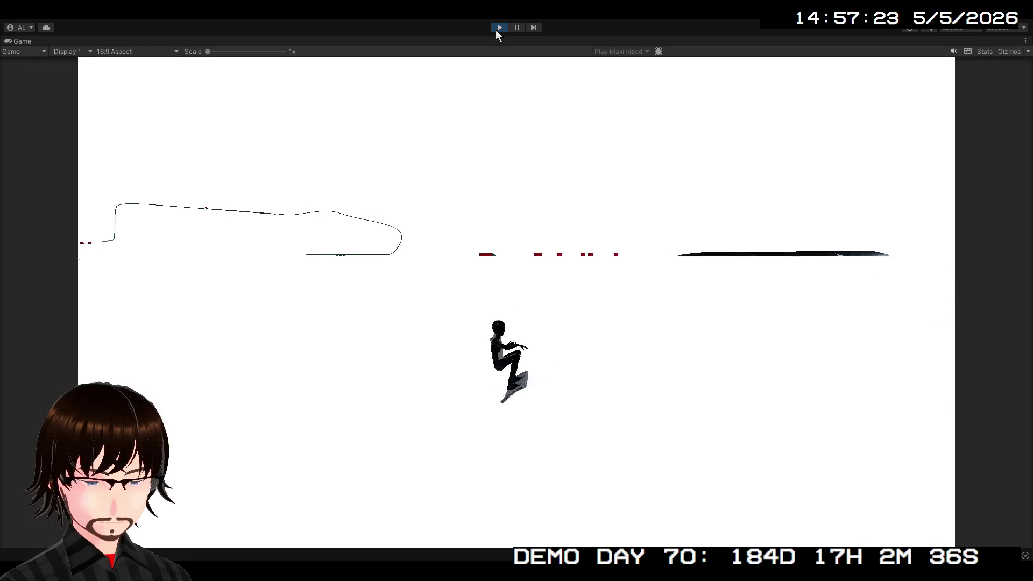
# - Stop play, re-enable Use World Space on the Trajectory line, then play and pause mid-run
pyautogui.click(496, 30)
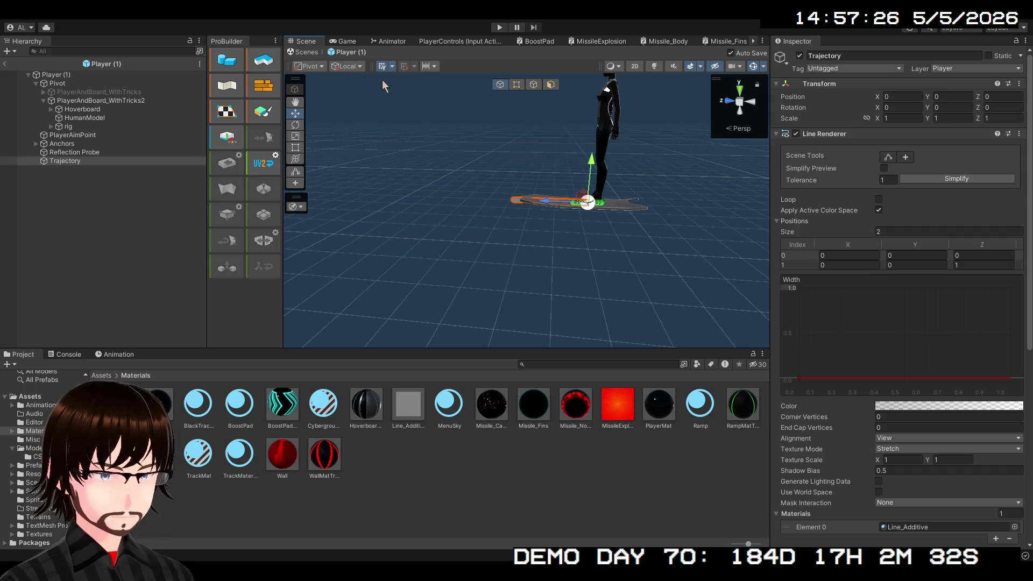
pyautogui.click(878, 492)
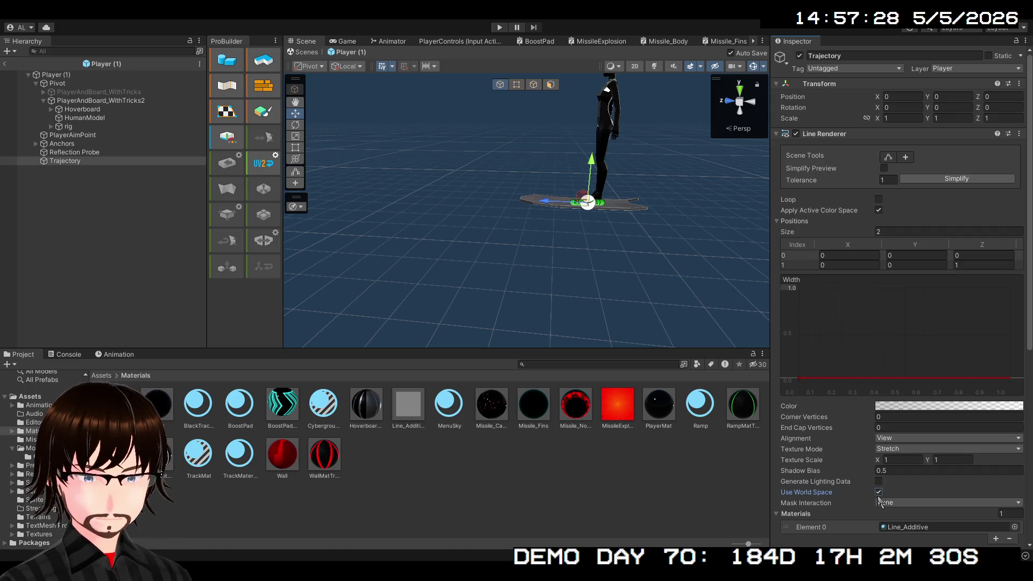
pyautogui.click(501, 27)
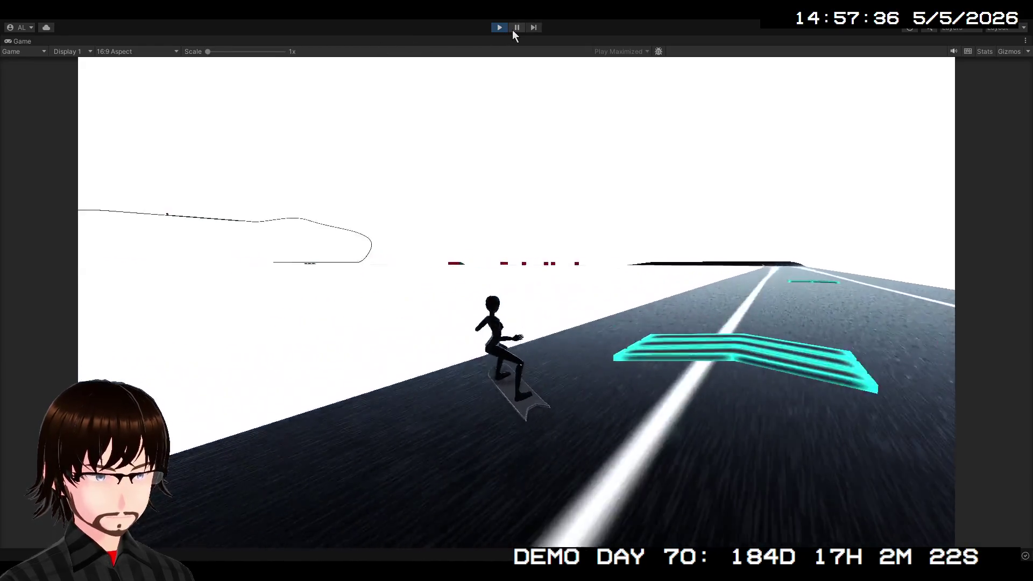
pyautogui.click(514, 31)
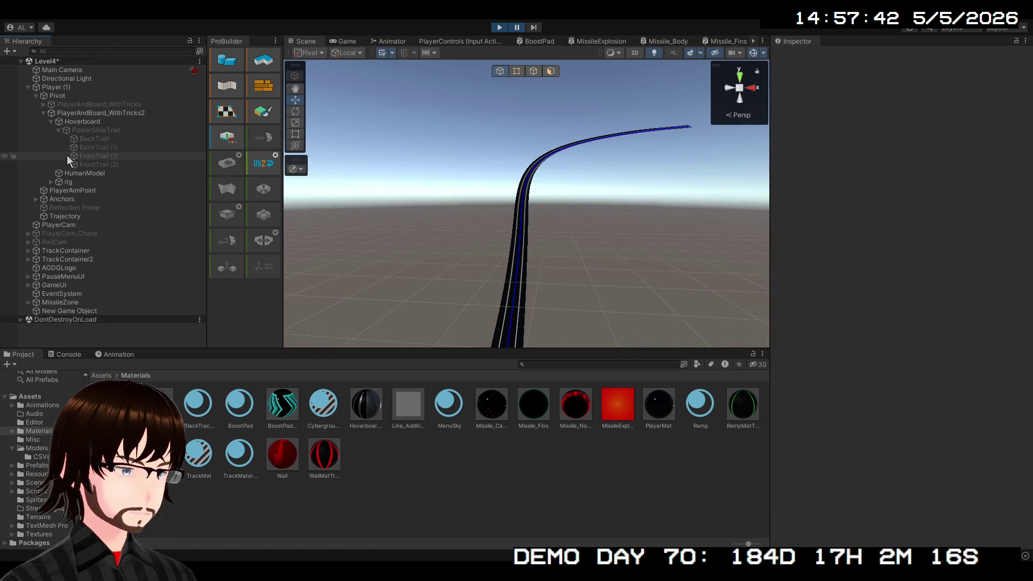
# - Select the runtime Trajectory object, frame it, and orbit around its path near the player
pyautogui.click(52, 90)
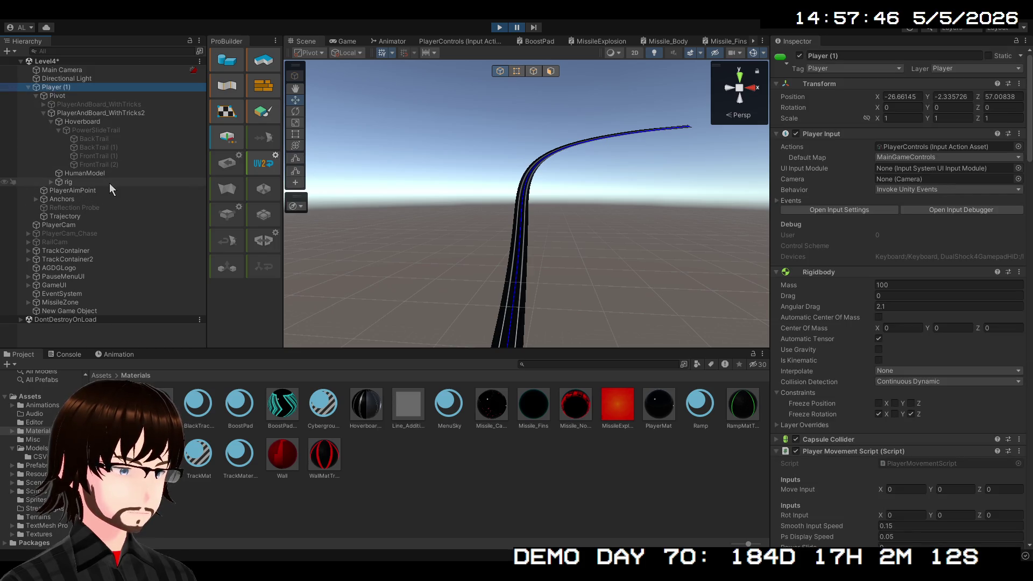
pyautogui.click(78, 217)
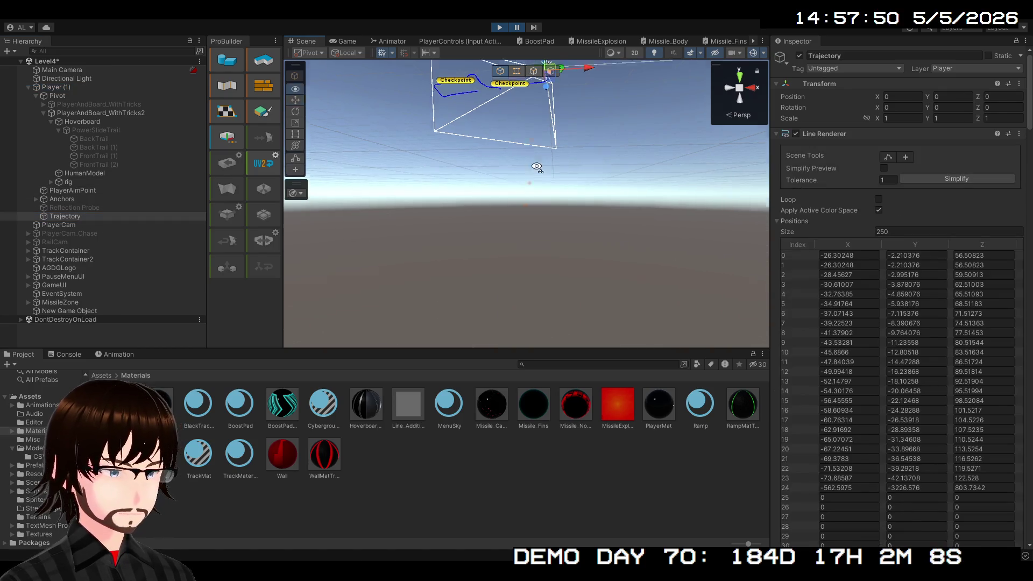
pyautogui.press('f')
pyautogui.moveTo(541, 81)
pyautogui.mouseDown()
pyautogui.moveTo(535, 111)
pyautogui.moveTo(619, 127)
pyautogui.moveTo(664, 167)
pyautogui.moveTo(623, 129)
pyautogui.moveTo(641, 104)
pyautogui.moveTo(694, 84)
pyautogui.moveTo(786, 84)
pyautogui.moveTo(784, 104)
pyautogui.moveTo(1014, 146)
pyautogui.moveTo(21, 150)
pyautogui.moveTo(42, 179)
pyautogui.moveTo(82, 337)
pyautogui.moveTo(768, 215)
pyautogui.moveTo(731, 201)
pyautogui.mouseUp()
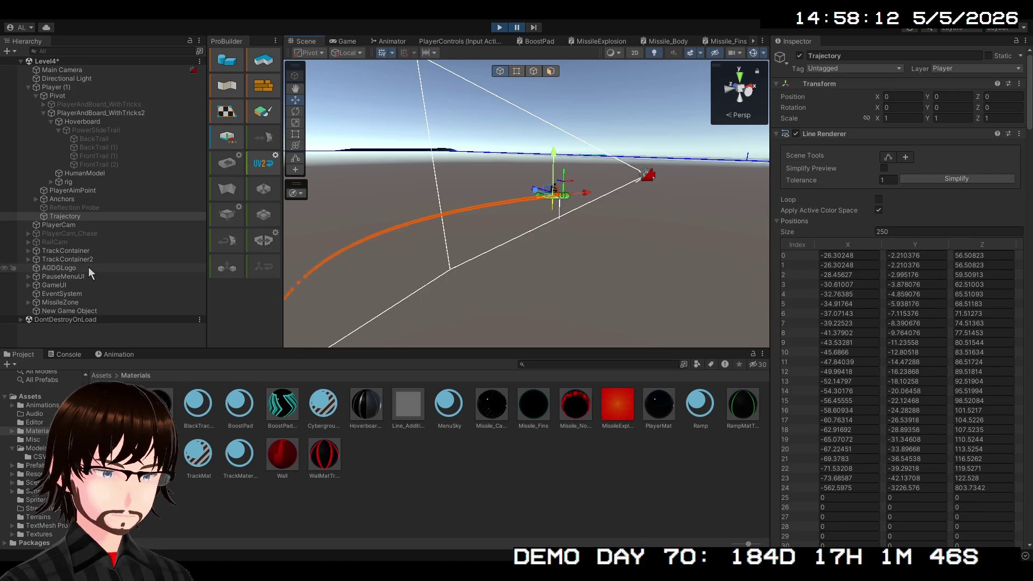
pyautogui.doubleClick(84, 217)
pyautogui.moveTo(377, 215)
pyautogui.mouseDown()
pyautogui.moveTo(776, 218)
pyautogui.moveTo(664, 268)
pyautogui.moveTo(573, 264)
pyautogui.moveTo(346, 217)
pyautogui.moveTo(379, 281)
pyautogui.moveTo(409, 277)
pyautogui.mouseUp()
# - Review the Line Renderer's 250 positions in the Inspector, then stop the game
pyautogui.scroll(-15, 937, 226)
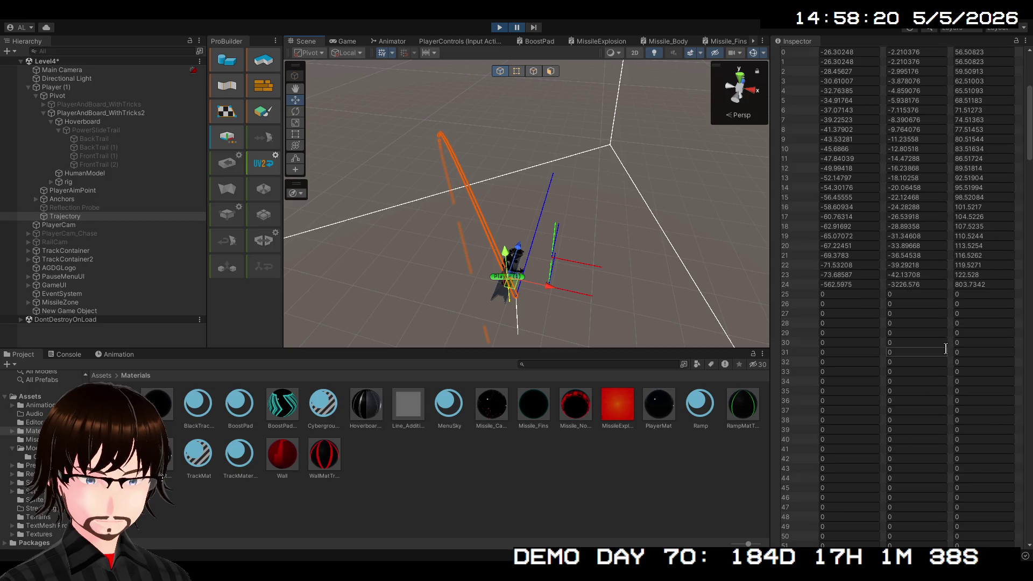
pyautogui.scroll(-20, 937, 226)
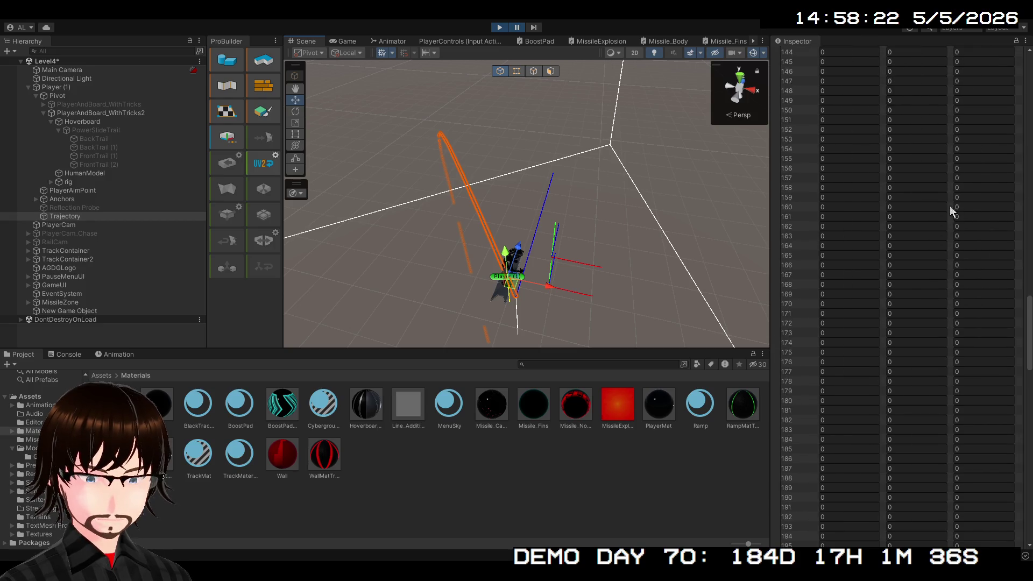
pyautogui.scroll(5, 928, 199)
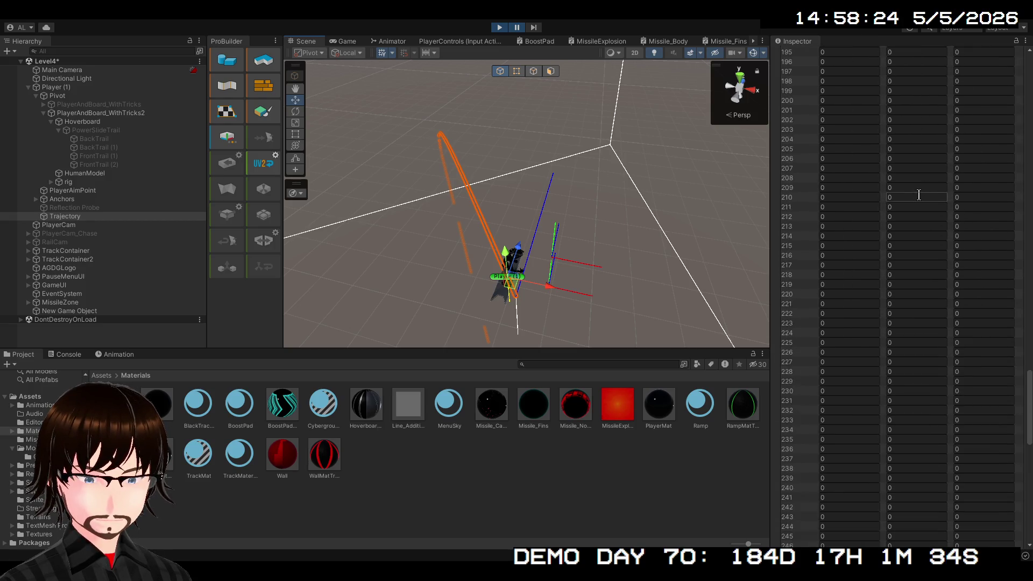
pyautogui.scroll(20, 907, 199)
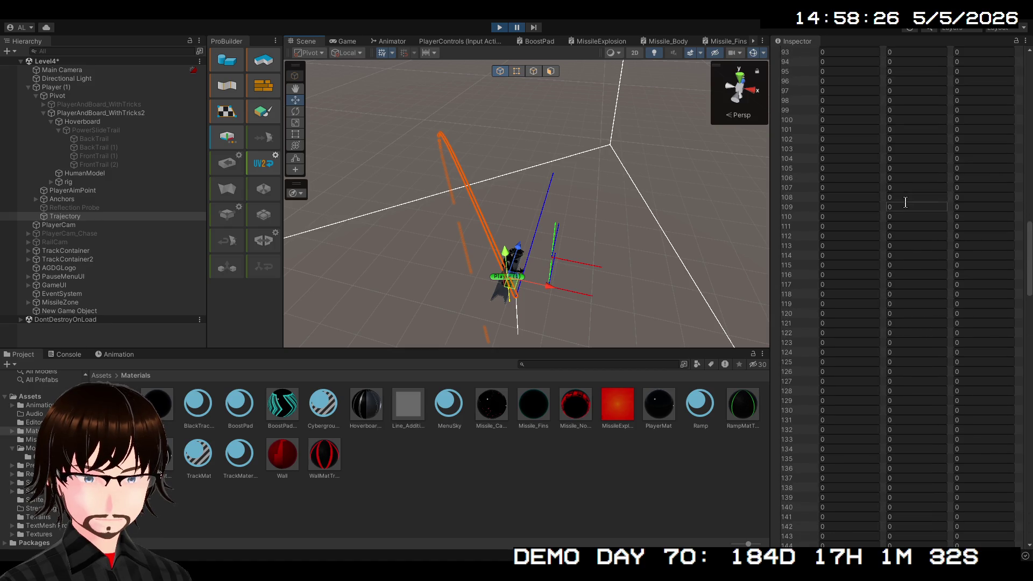
pyautogui.scroll(10, 909, 211)
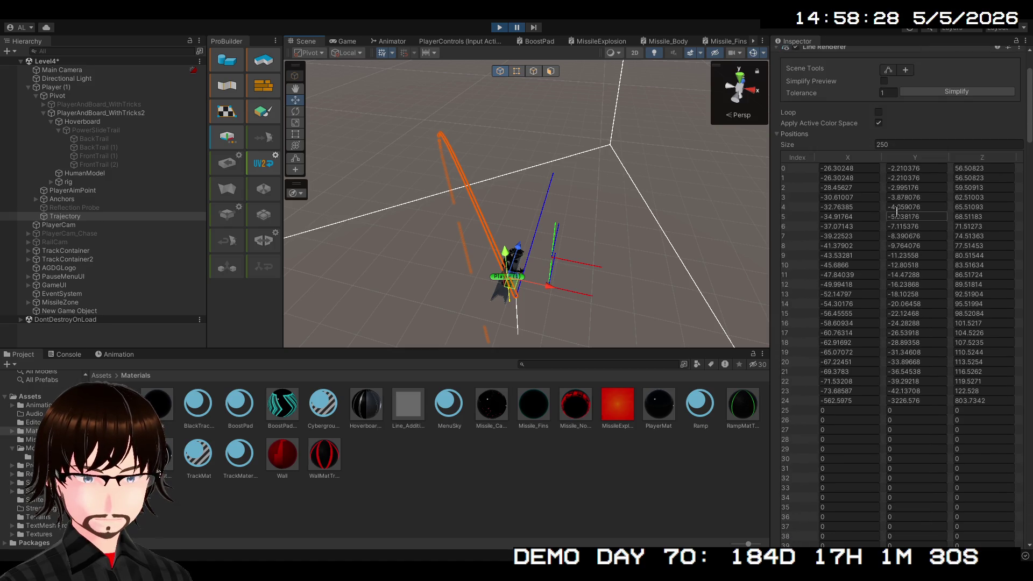
pyautogui.scroll(2, 901, 193)
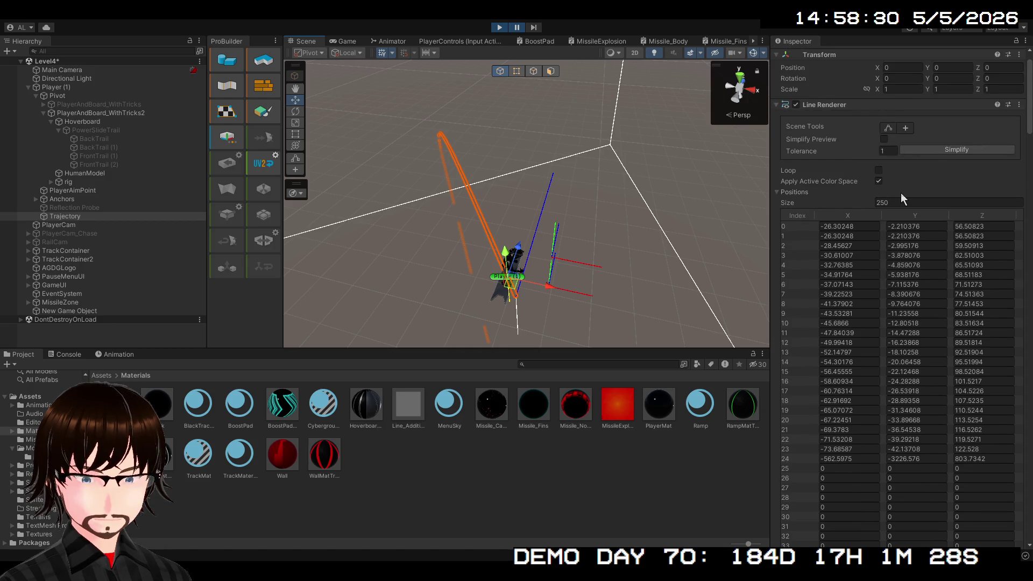
pyautogui.scroll(1, 901, 193)
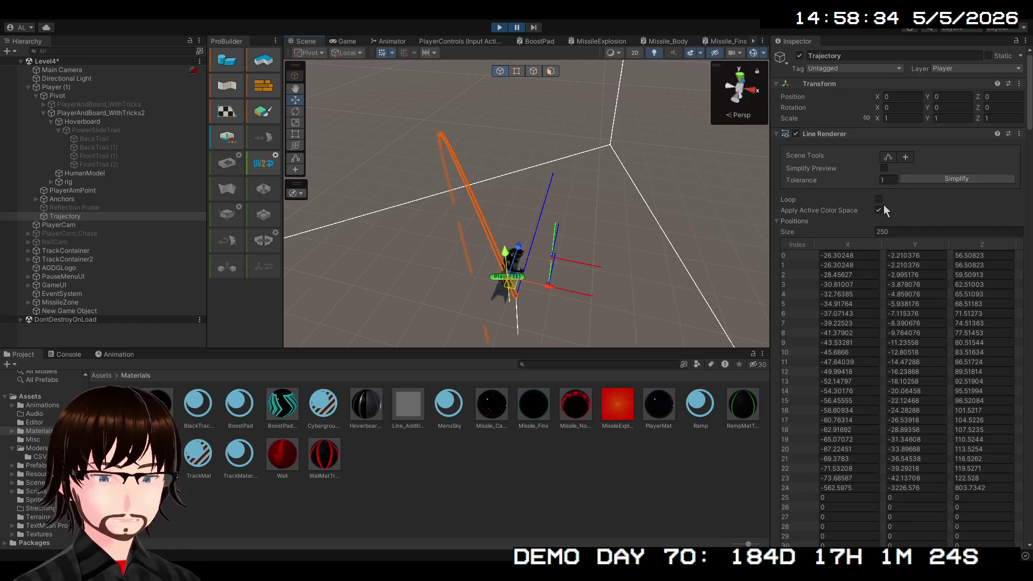
pyautogui.scroll(-20, 884, 205)
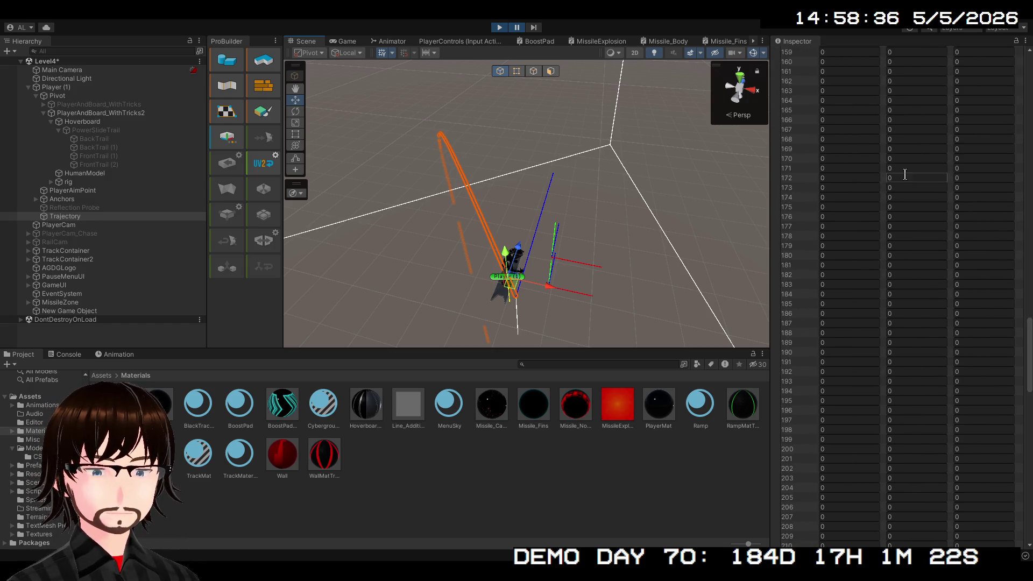
pyautogui.scroll(-20, 888, 170)
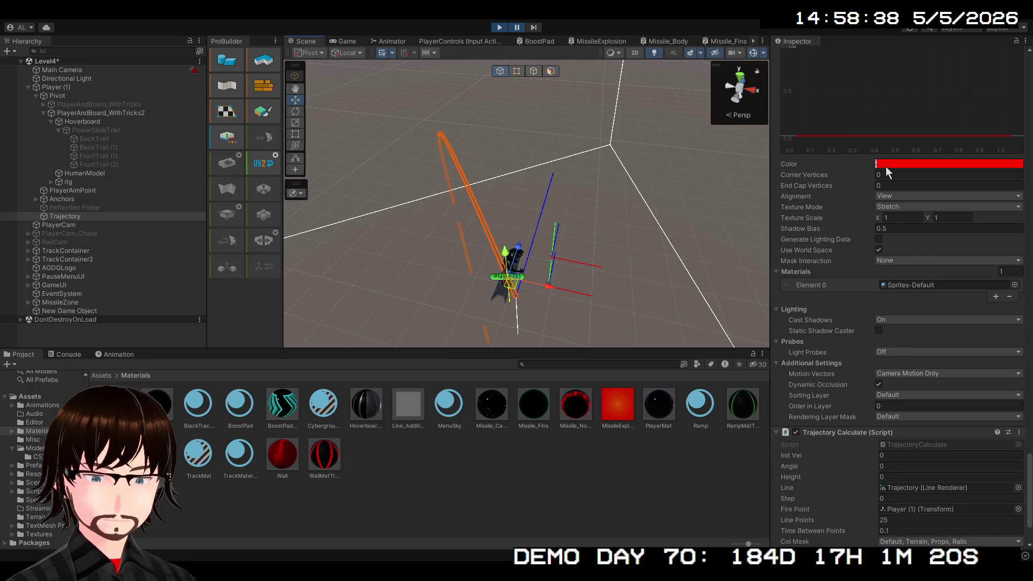
pyautogui.scroll(-3, 885, 166)
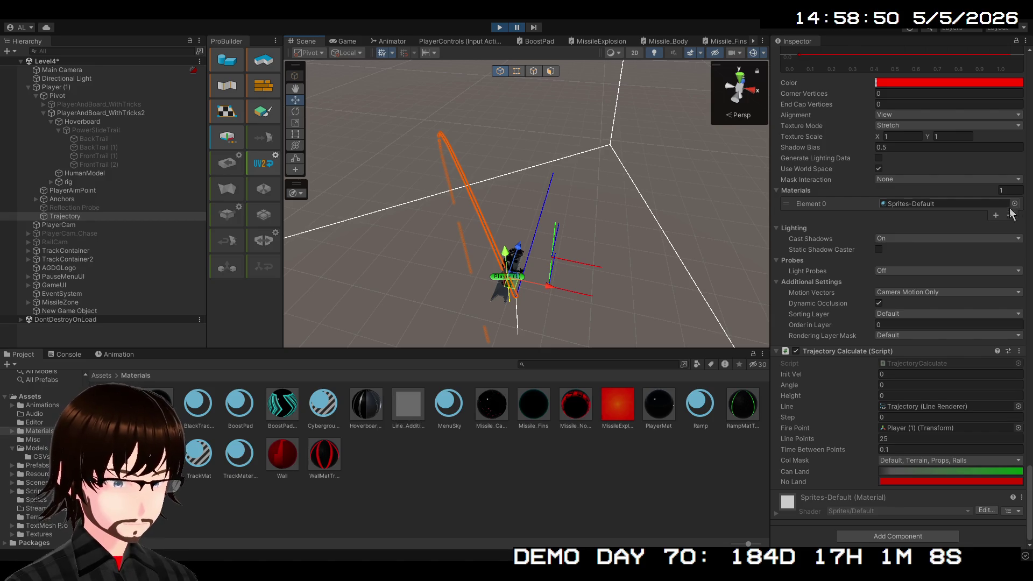
pyautogui.scroll(10, 969, 207)
pyautogui.scroll(5, 930, 204)
pyautogui.scroll(-10, 922, 194)
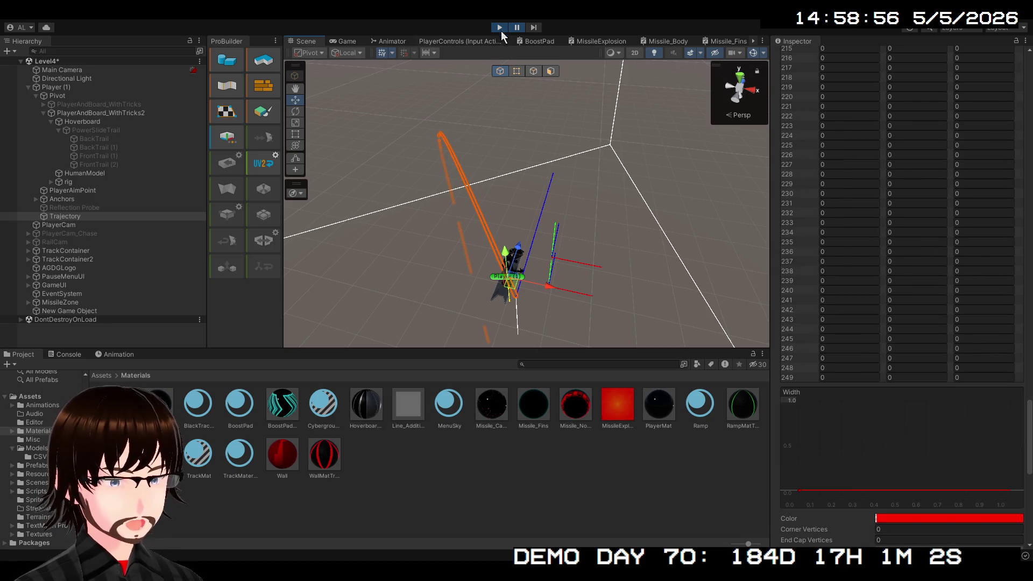
pyautogui.click(500, 27)
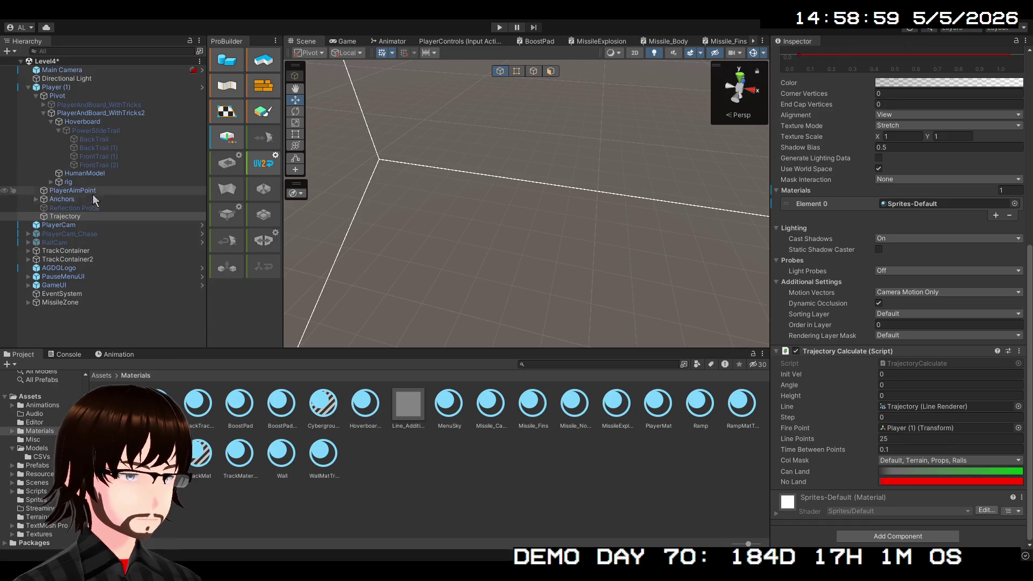
# - Set Trajectory's Line Renderer Element 0 material back to Line_Additive and play again
pyautogui.click(88, 208)
pyautogui.click(81, 215)
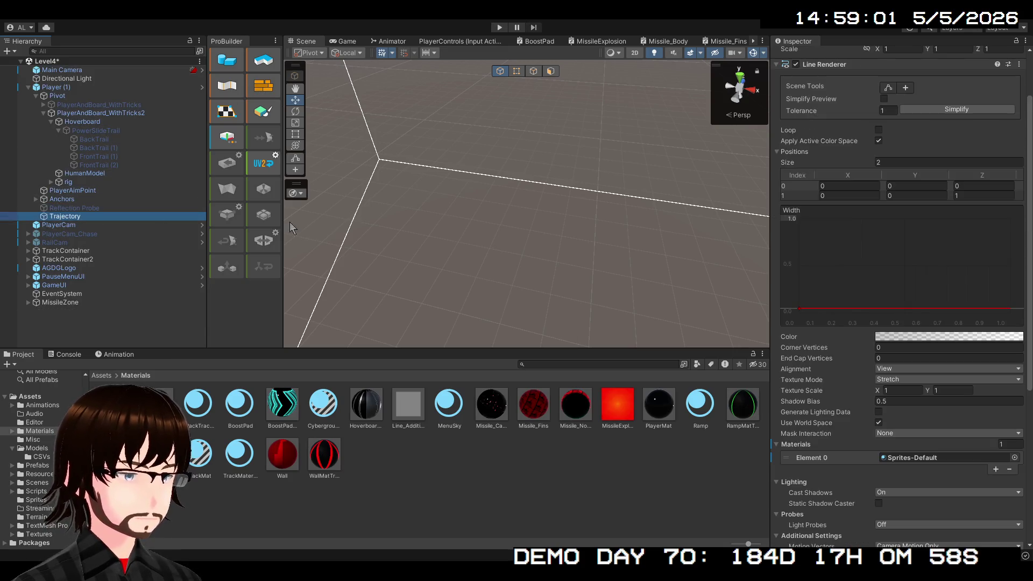
pyautogui.click(969, 456)
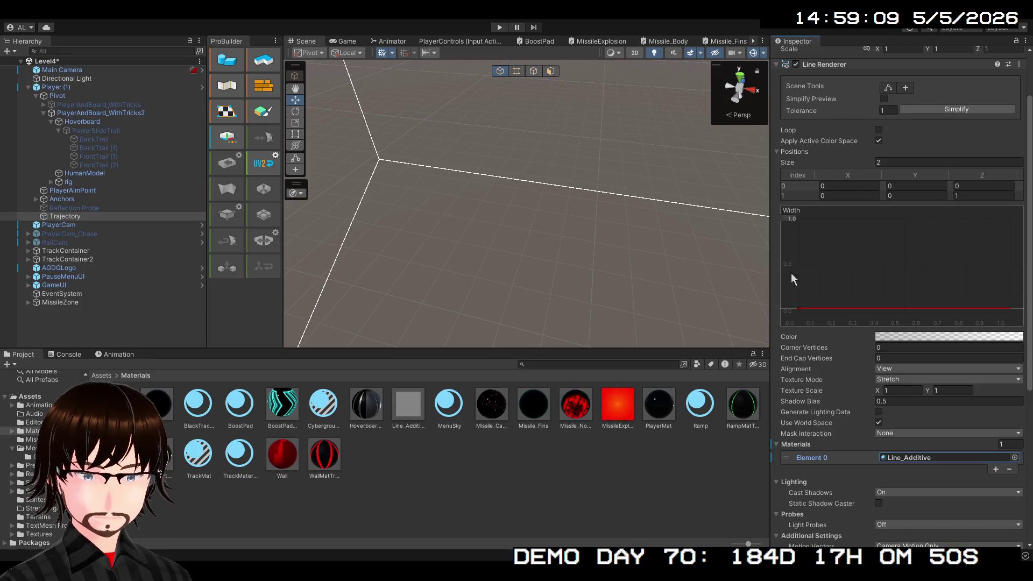
pyautogui.click(500, 28)
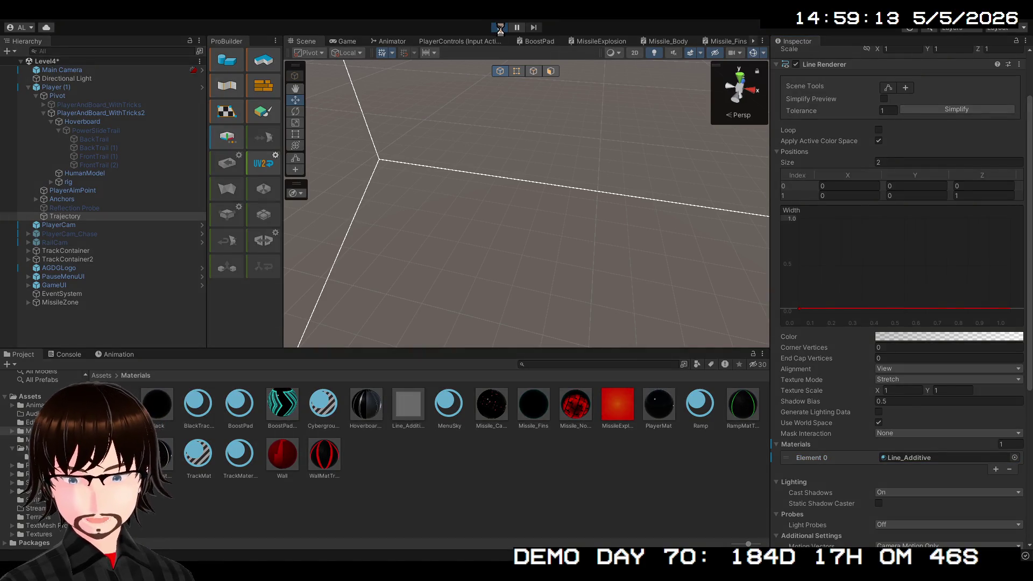
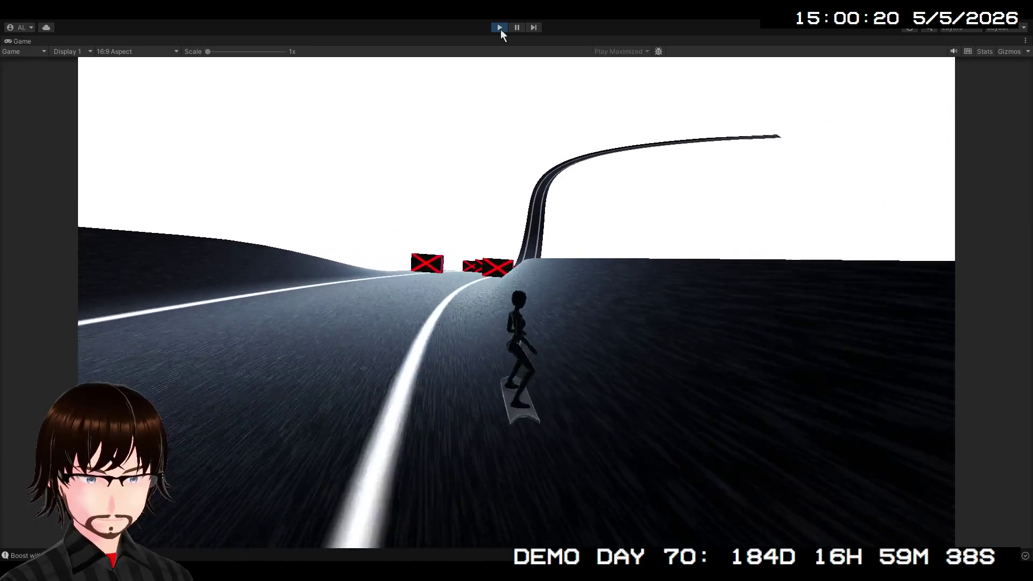
# - Enable the Reflection Probe object under the player and restart the game to check it
pyautogui.click(500, 30)
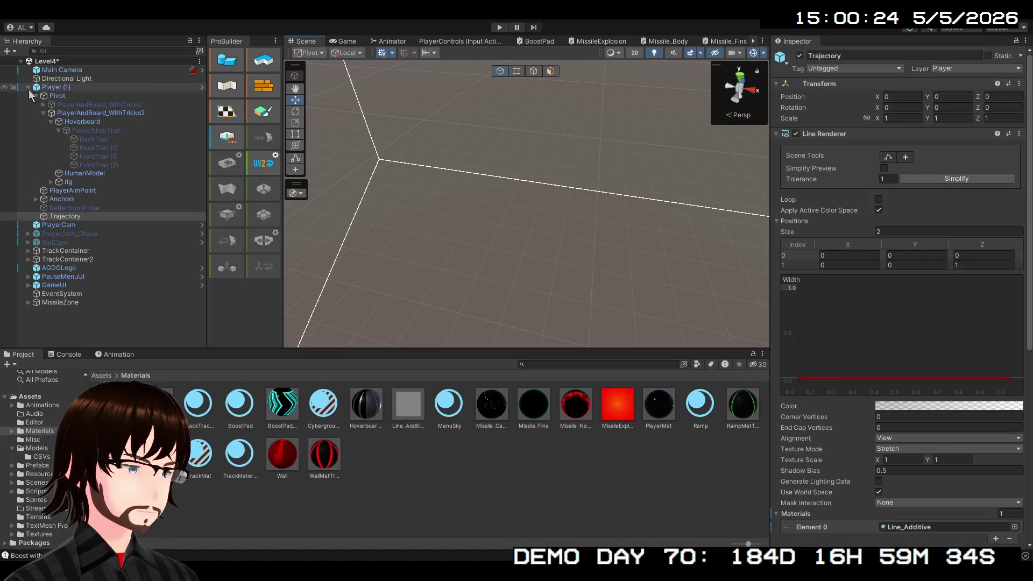
pyautogui.click(71, 210)
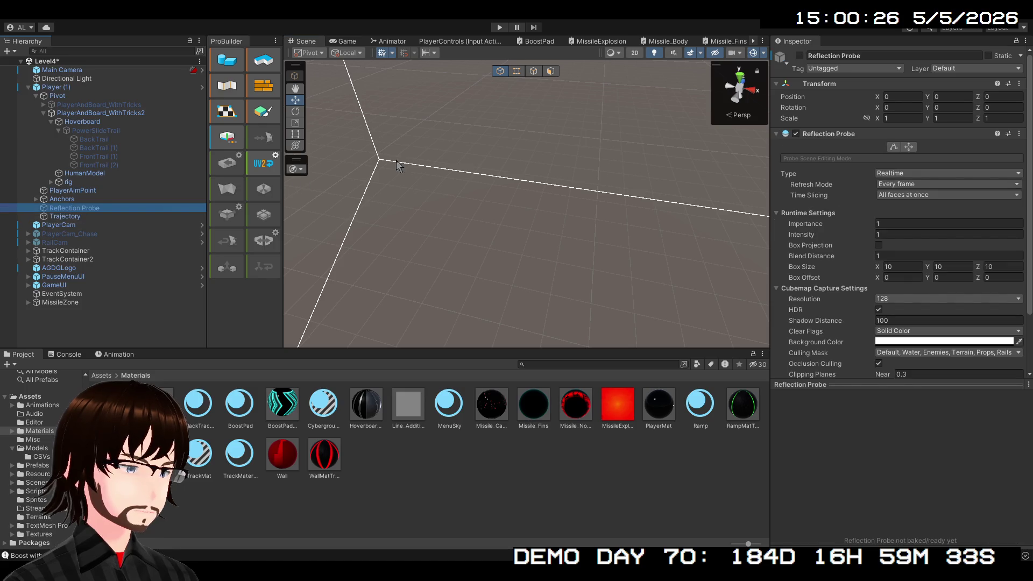
pyautogui.click(800, 56)
pyautogui.scroll(-3, 956, 245)
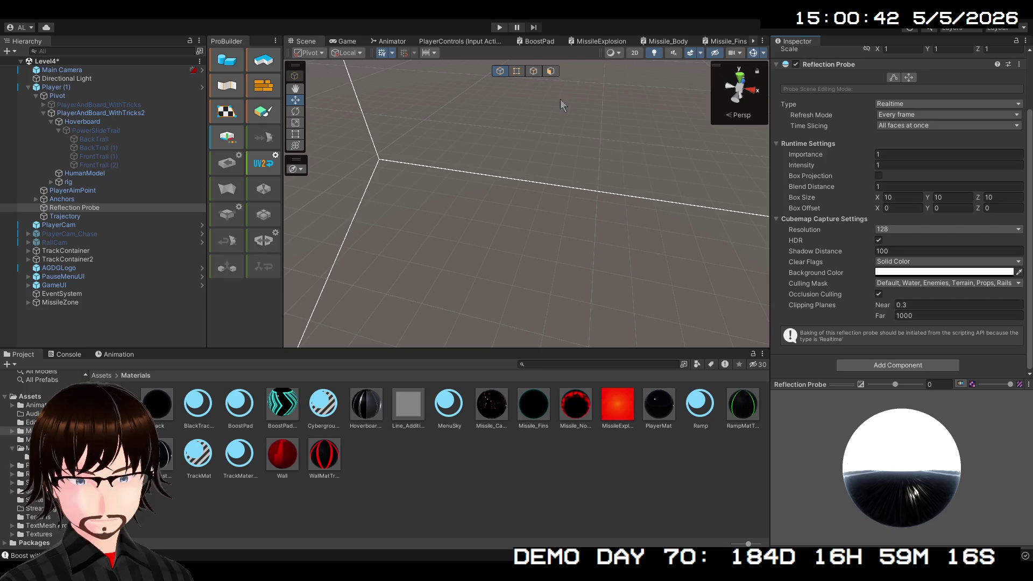
pyautogui.click(496, 28)
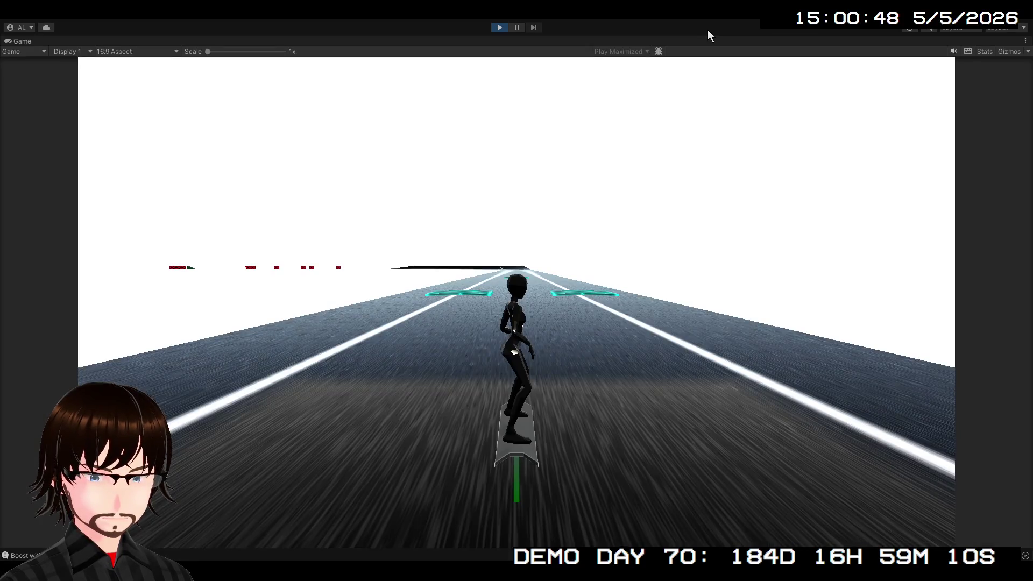
# - Steer the hoverboarder right briefly, then end the test run
pyautogui.press('d')
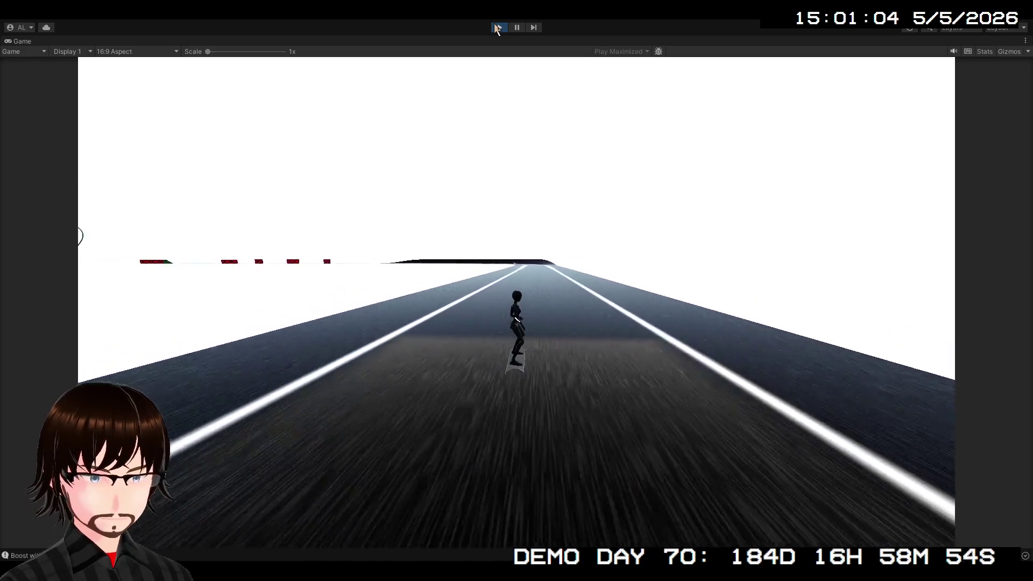
pyautogui.click(497, 28)
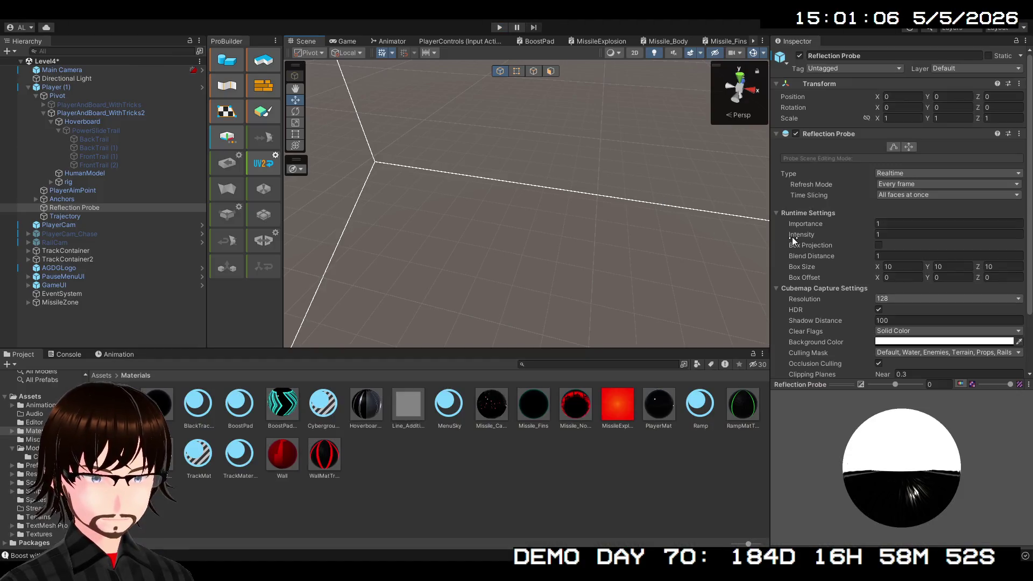
pyautogui.scroll(-2, 938, 247)
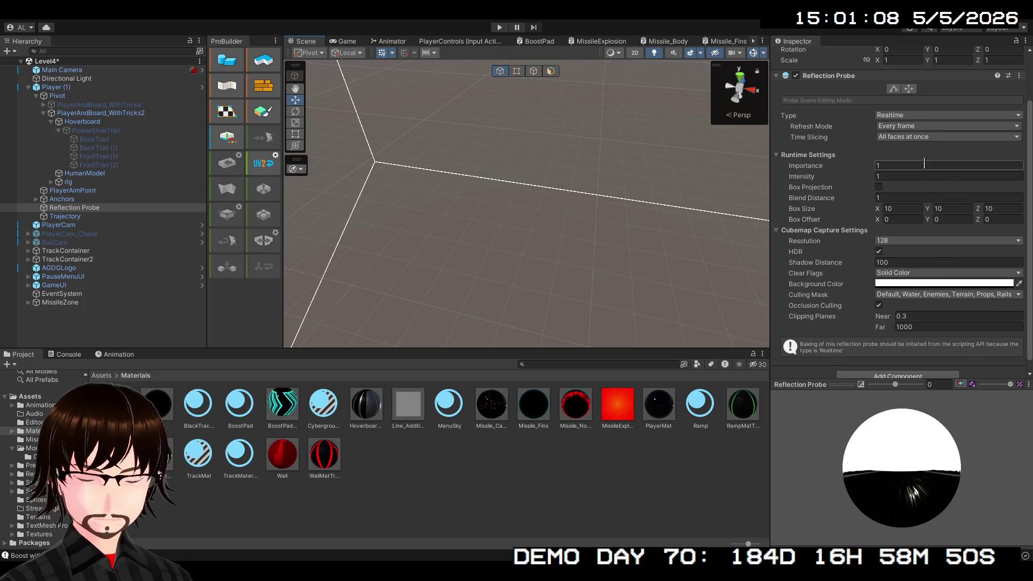
pyautogui.scroll(-1, 925, 163)
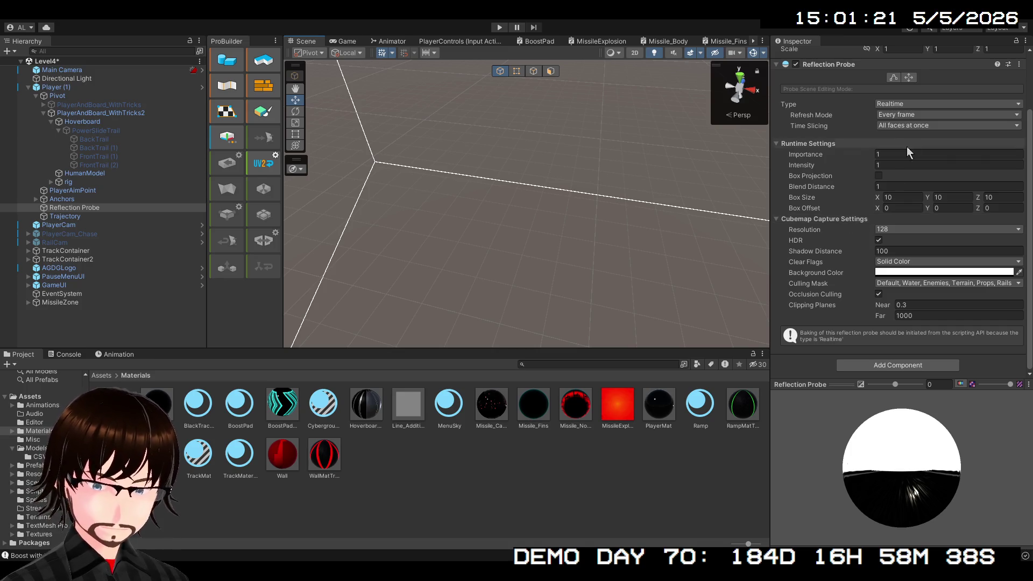
# - Tick Box Projection on the Reflection Probe and run a quick play test
pyautogui.click(925, 103)
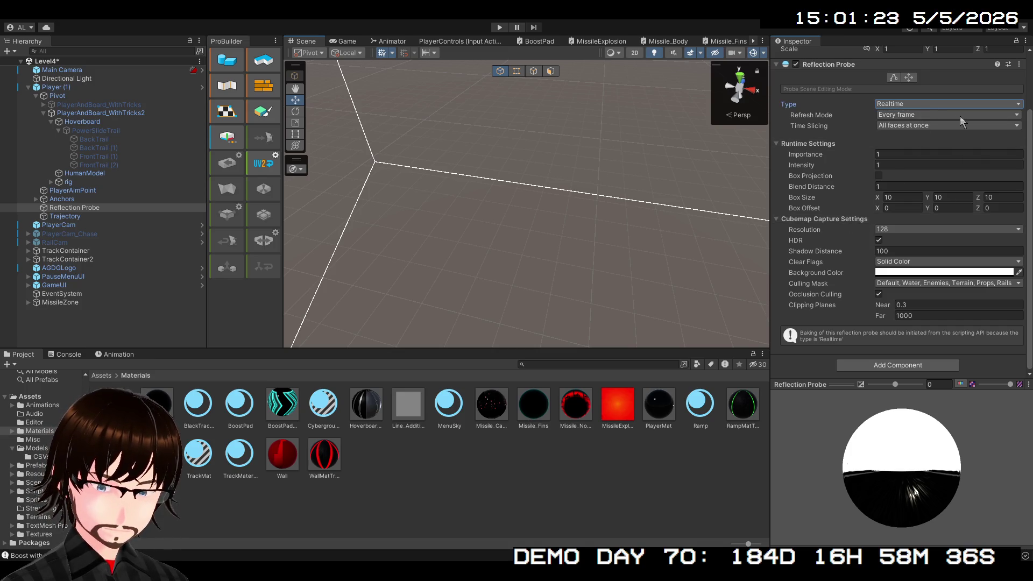
pyautogui.press('Tab')
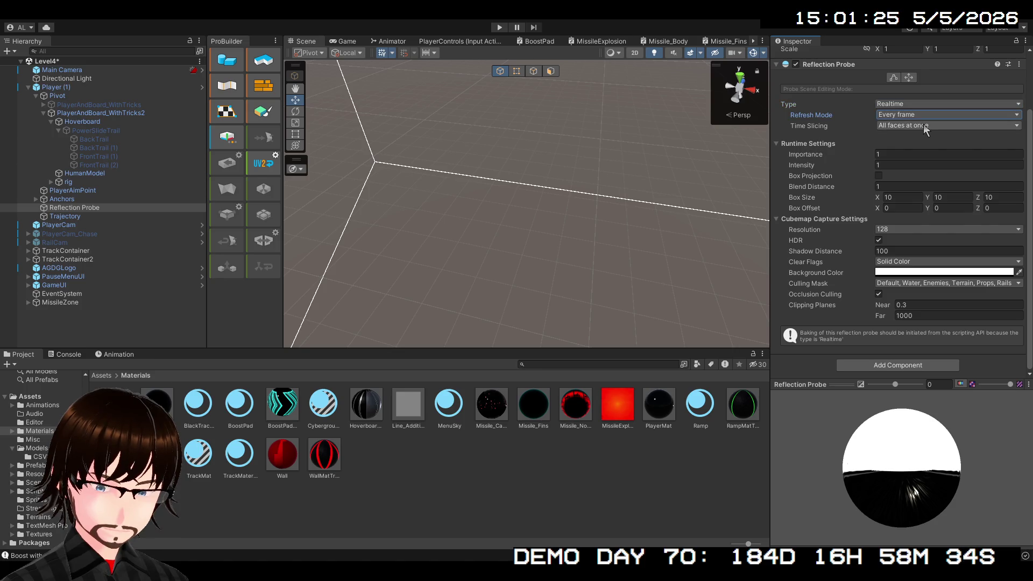
pyautogui.press('Tab')
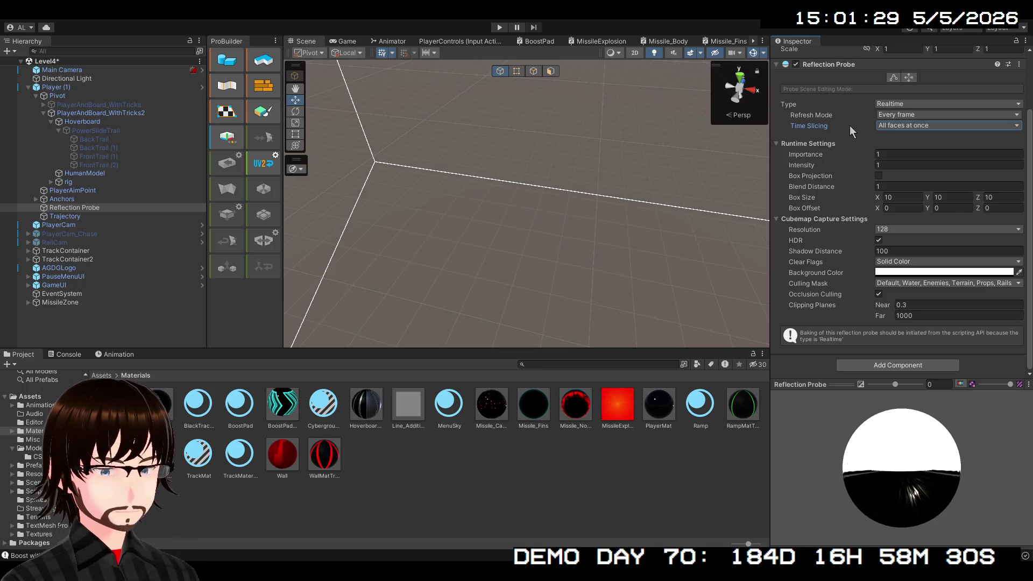
pyautogui.click(877, 178)
pyautogui.click(878, 177)
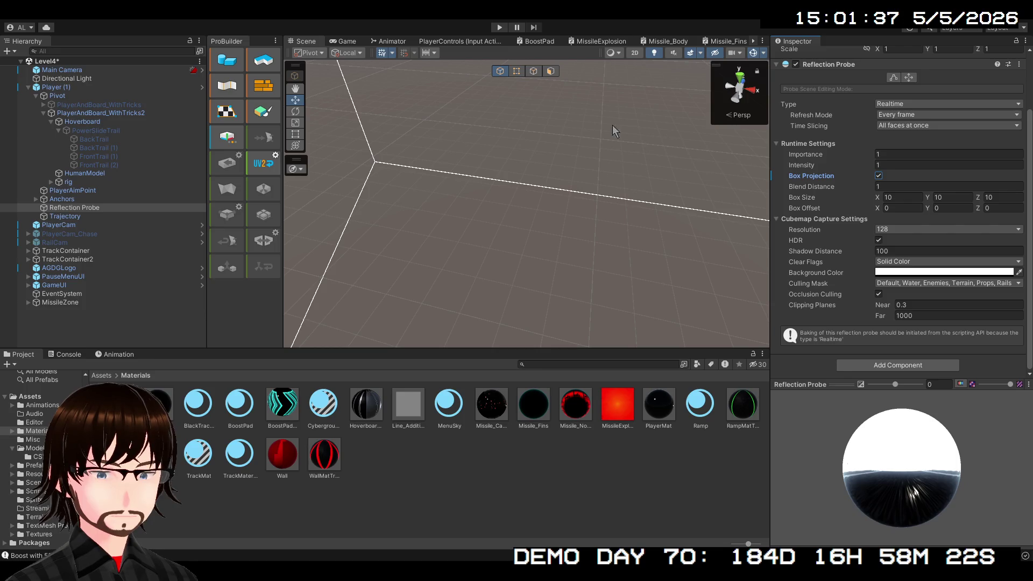
pyautogui.click(501, 27)
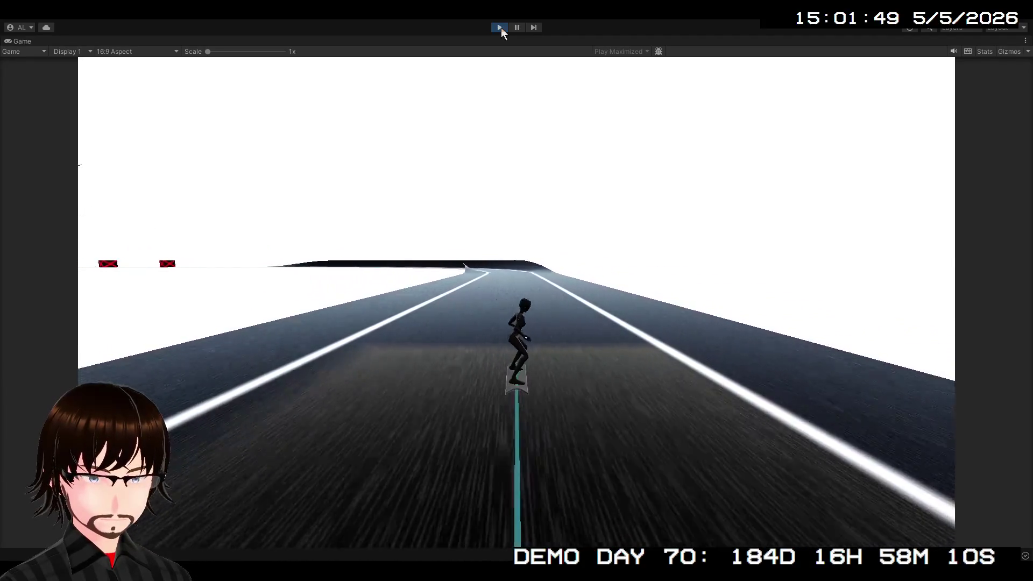
pyautogui.click(500, 27)
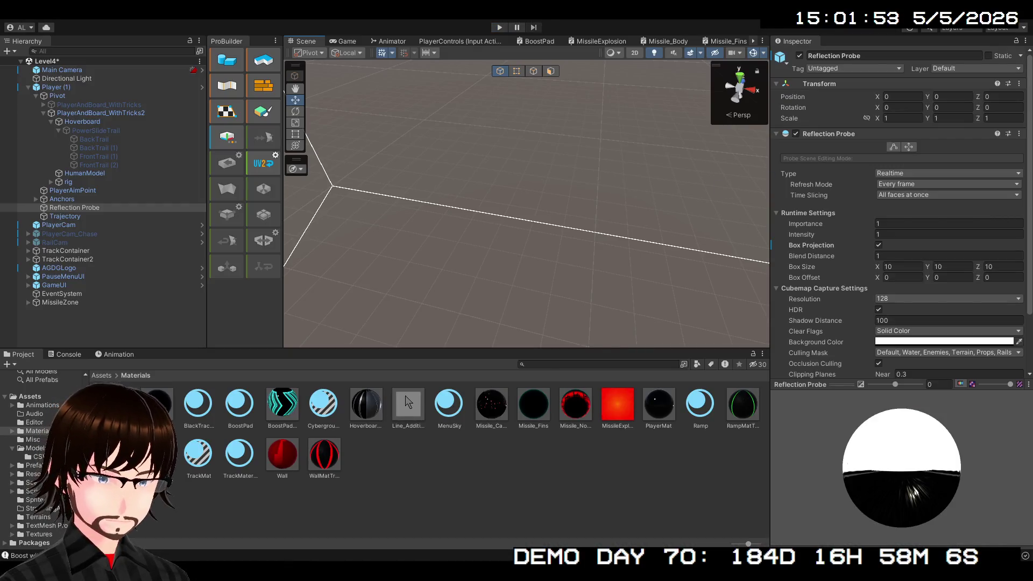
# - Set the Line_Additive material's Color Mode to Additive and play-test it
pyautogui.click(407, 402)
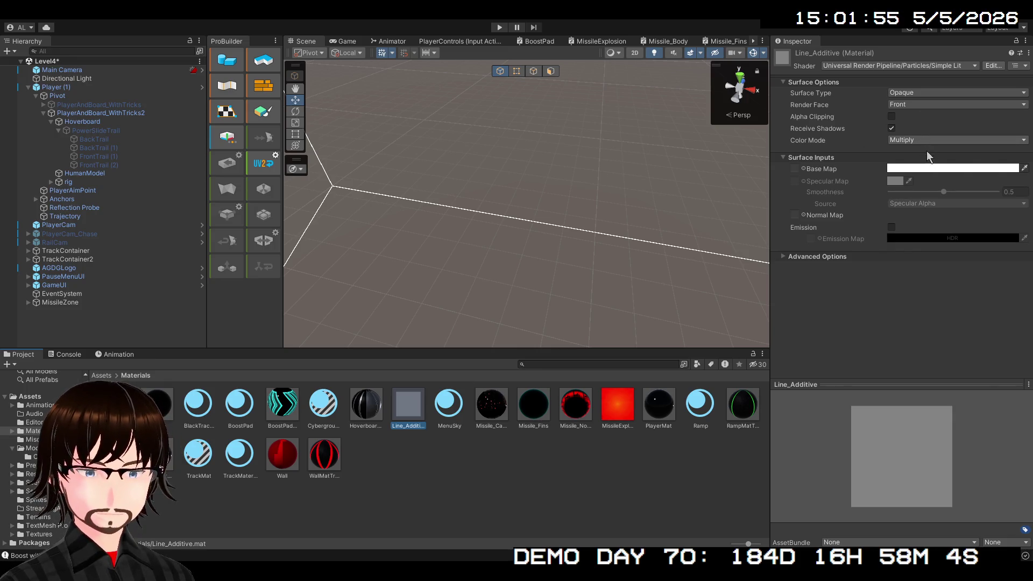
pyautogui.click(933, 169)
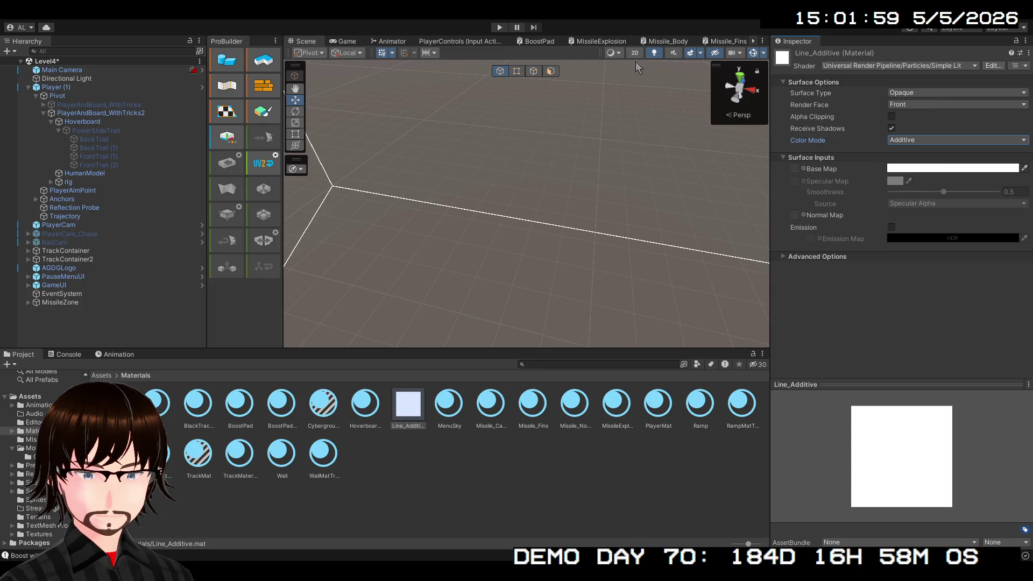
pyautogui.click(500, 28)
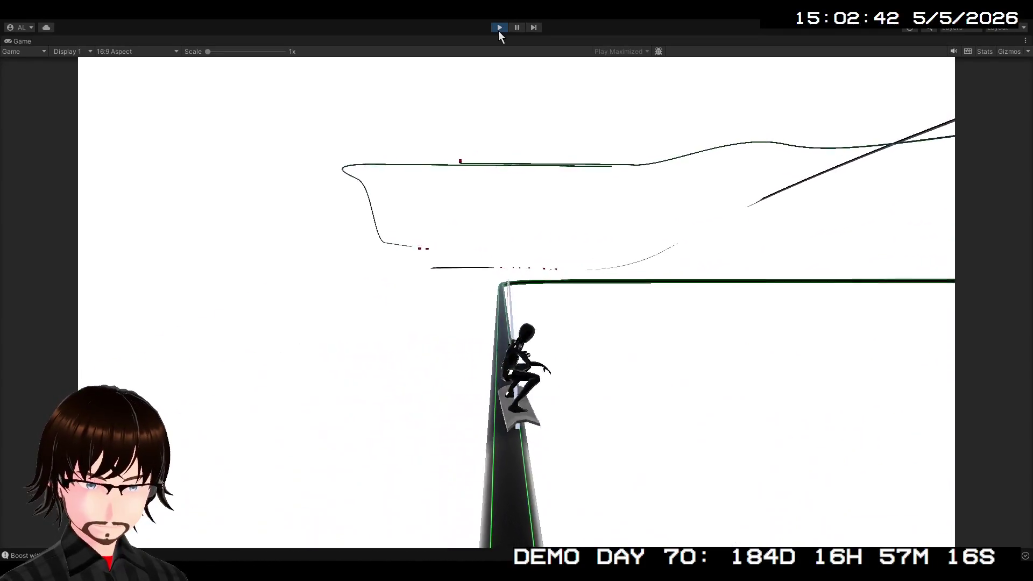
pyautogui.click(499, 29)
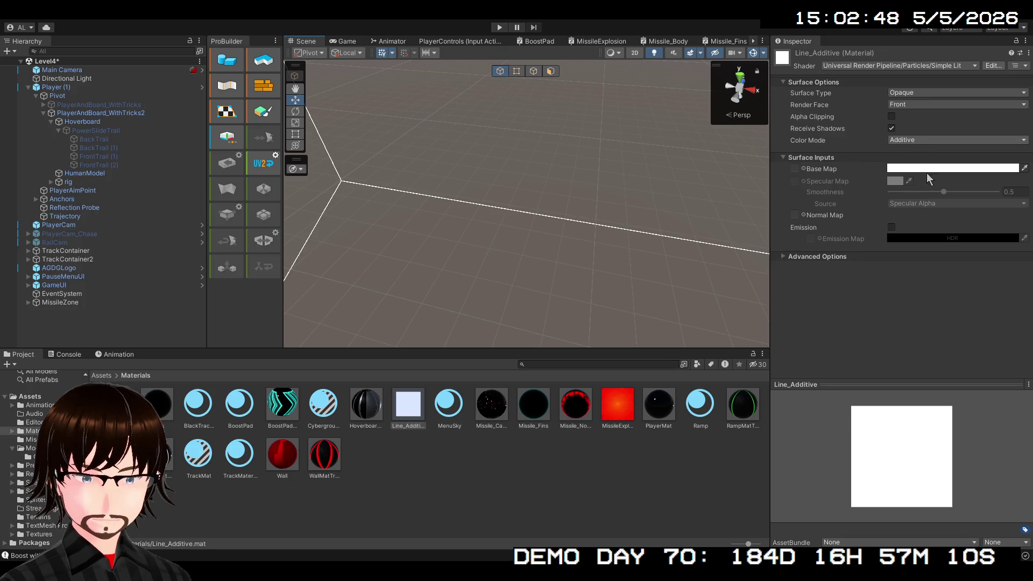
# - Switch Line_Additive's Color Mode to Overlay and run another brief test
pyautogui.click(958, 140)
pyautogui.click(892, 161)
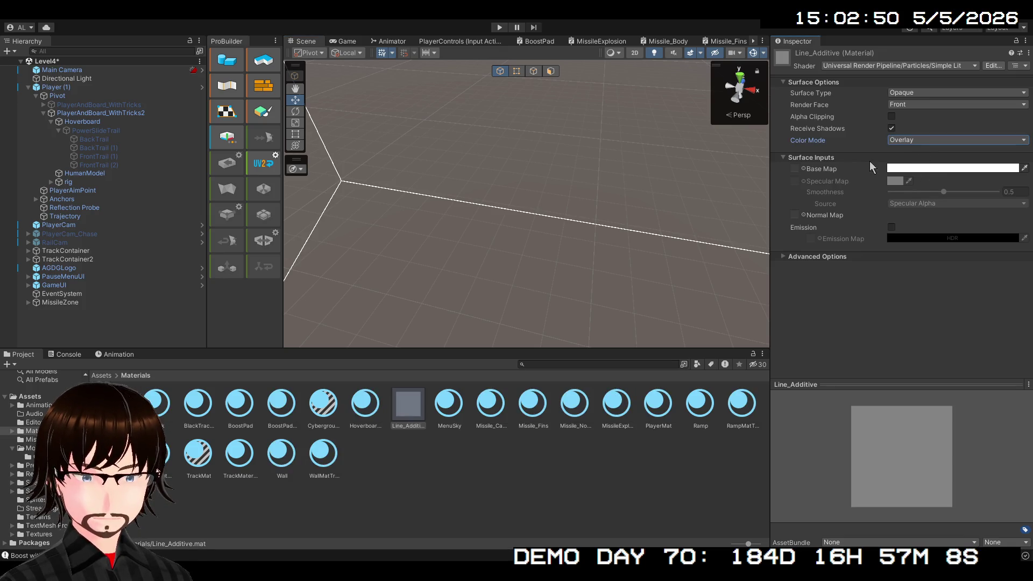
pyautogui.click(496, 29)
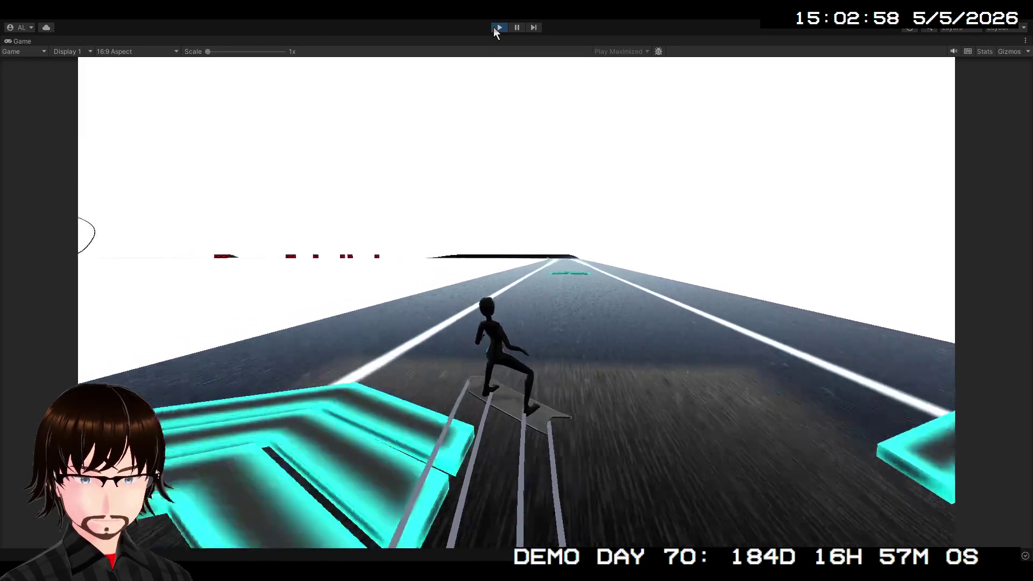
pyautogui.click(496, 29)
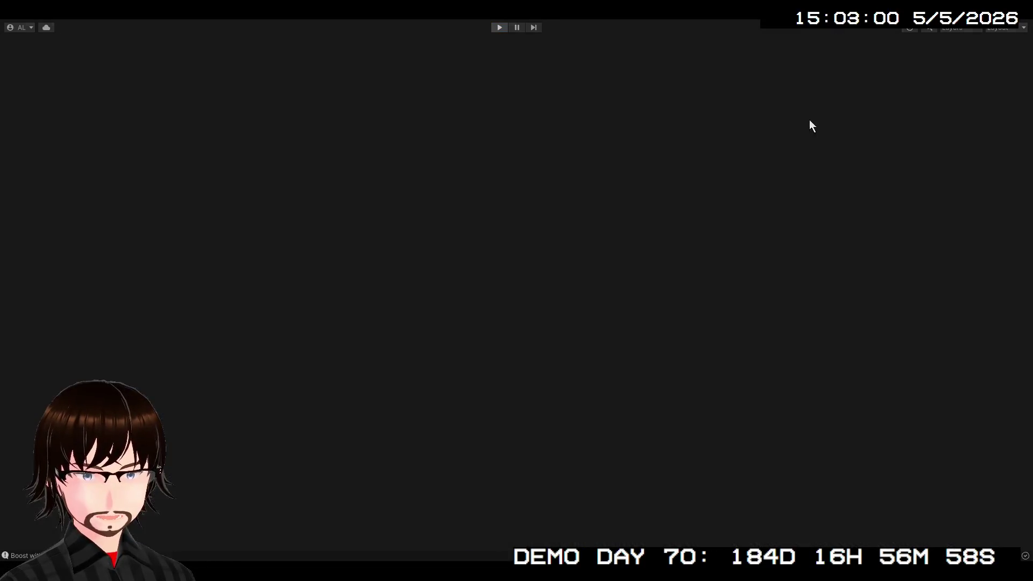
# - Make Line_Additive Transparent with Additive blending and test it in a short run
pyautogui.click(917, 93)
pyautogui.click(917, 110)
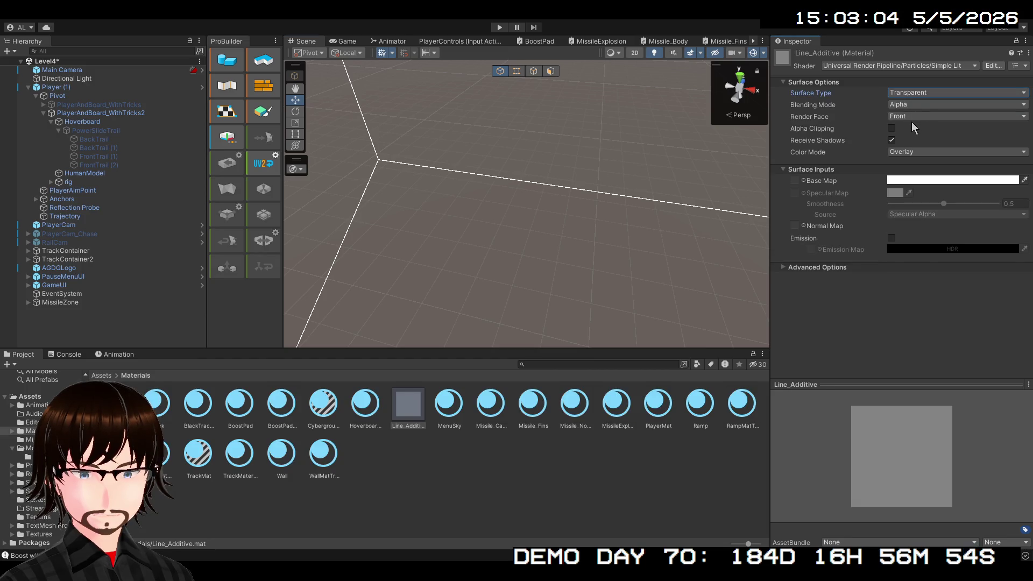
pyautogui.click(923, 151)
pyautogui.click(926, 164)
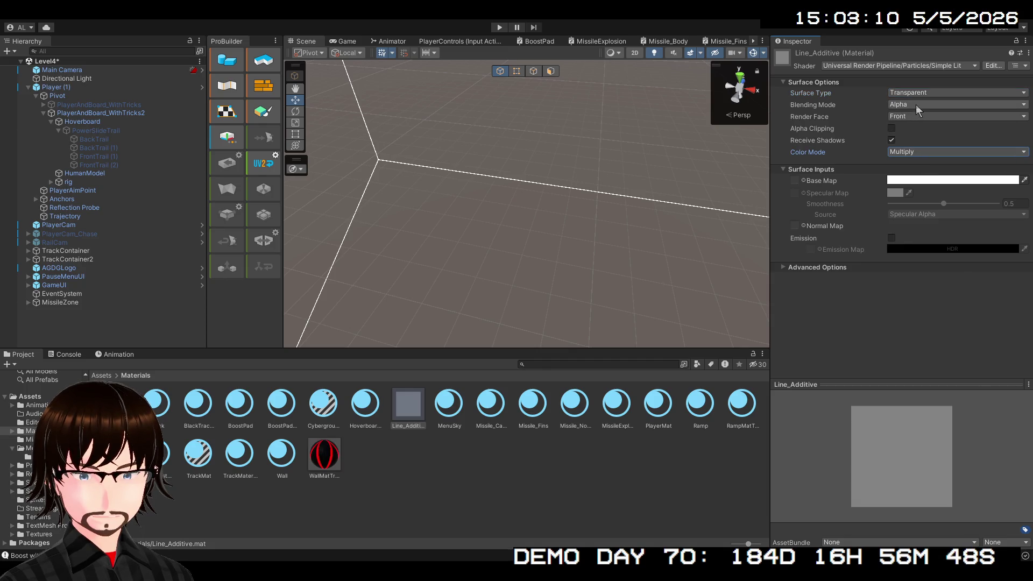
pyautogui.hotkey('ctrl', 'z')
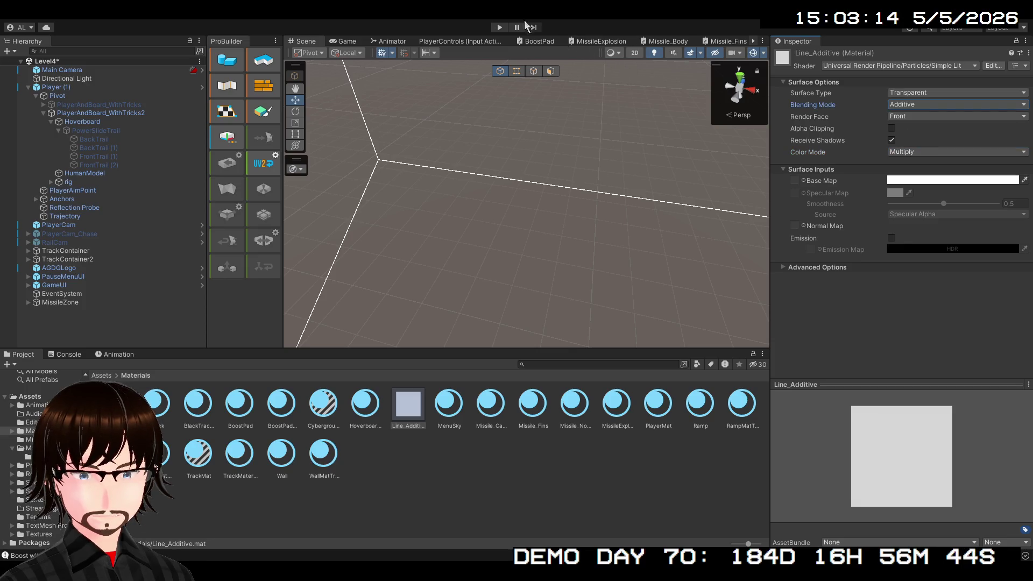
pyautogui.click(499, 28)
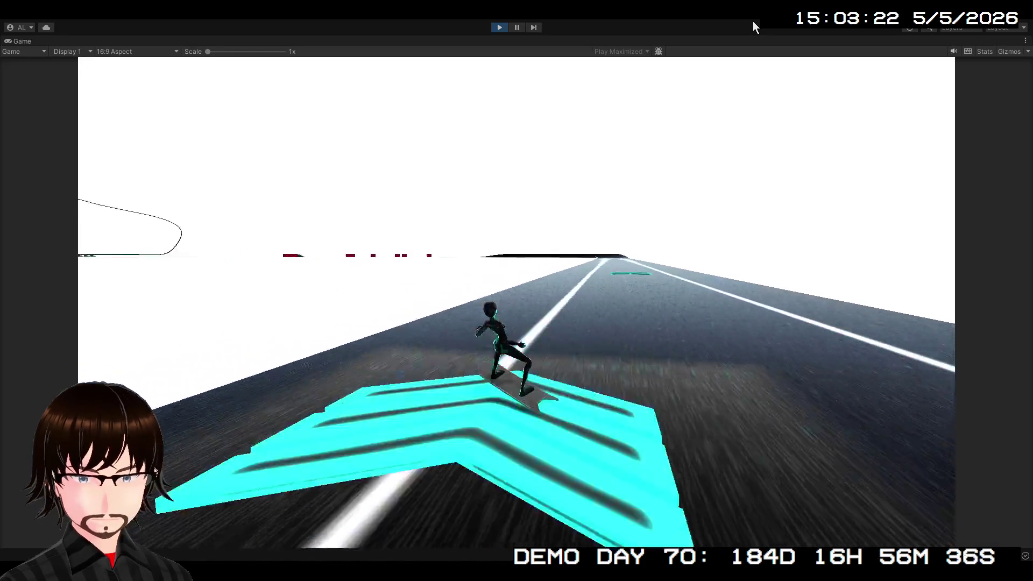
pyautogui.click(499, 28)
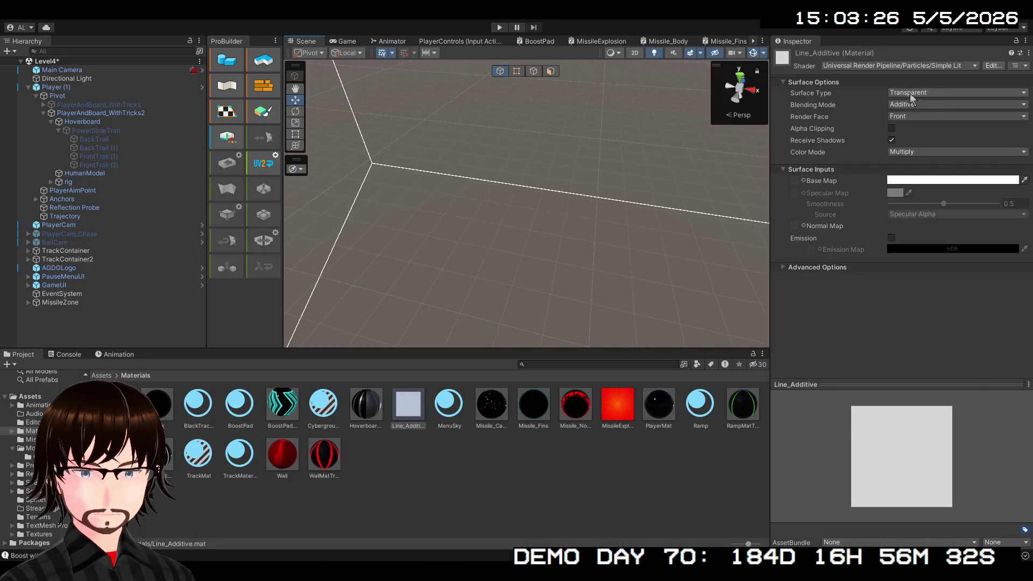
# - Set Line_Additive's Render Face to Both and Color Mode to Additive, then play
pyautogui.click(860, 104)
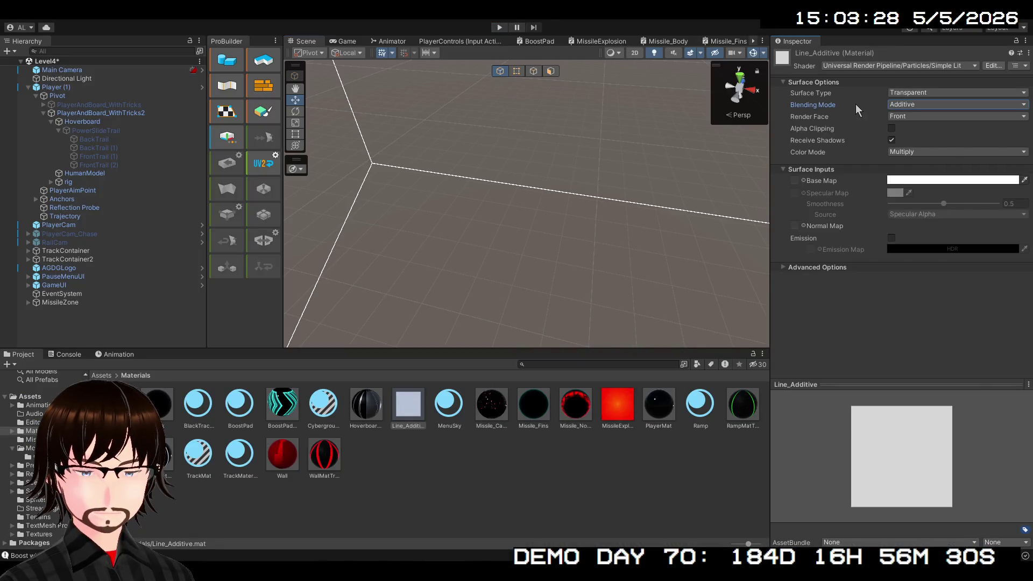
pyautogui.click(907, 117)
pyautogui.click(925, 123)
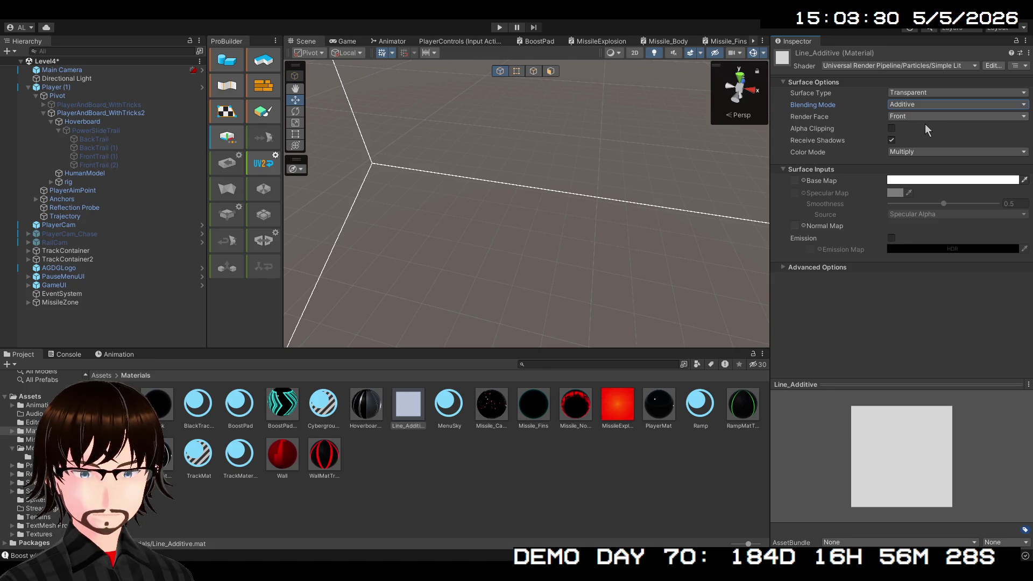
pyautogui.click(926, 183)
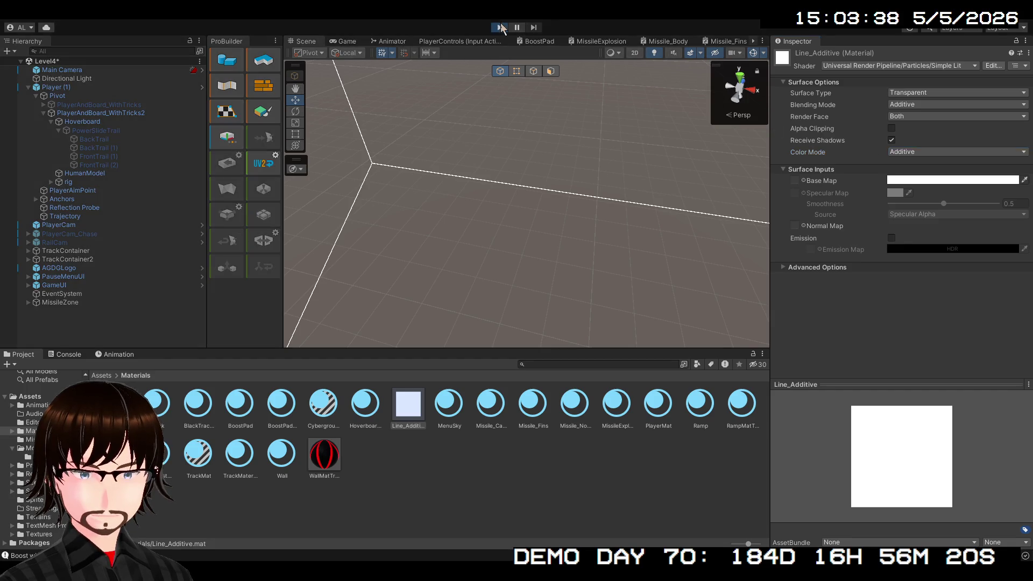
pyautogui.click(500, 27)
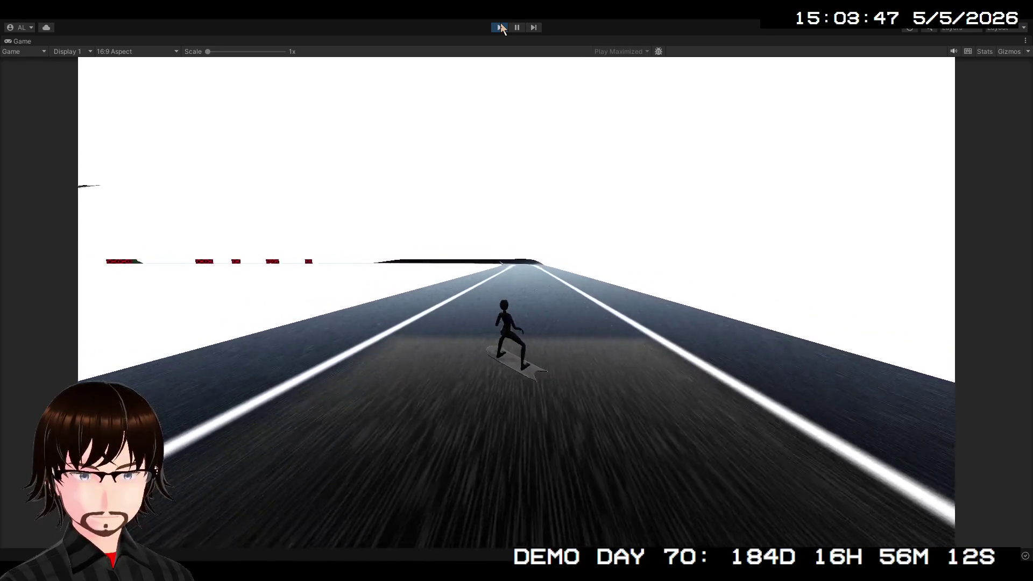
# - Switch Line_Additive's Surface Type to Opaque and test-run the game, steering the rider left
pyautogui.click(499, 27)
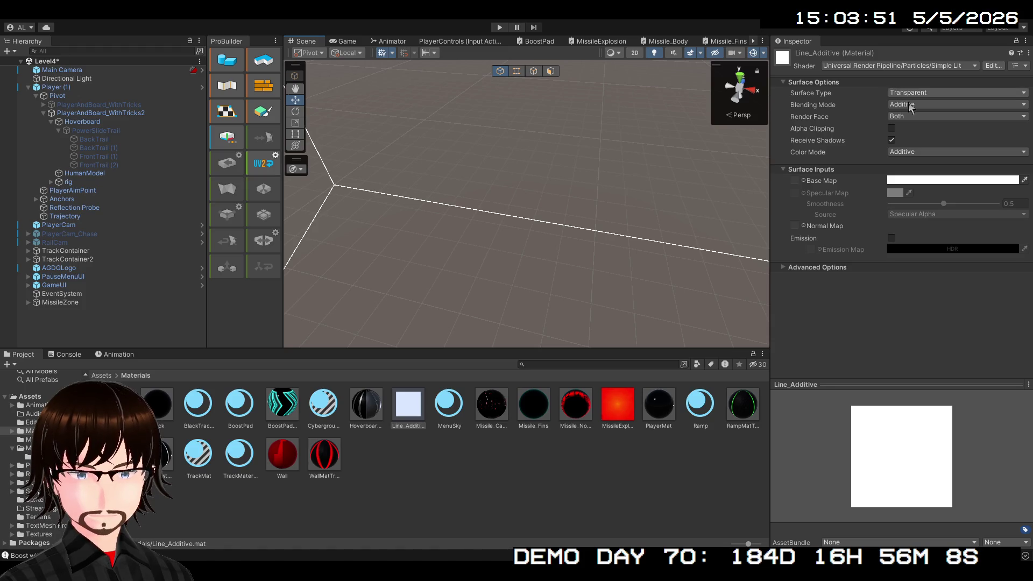
pyautogui.click(915, 93)
pyautogui.click(912, 105)
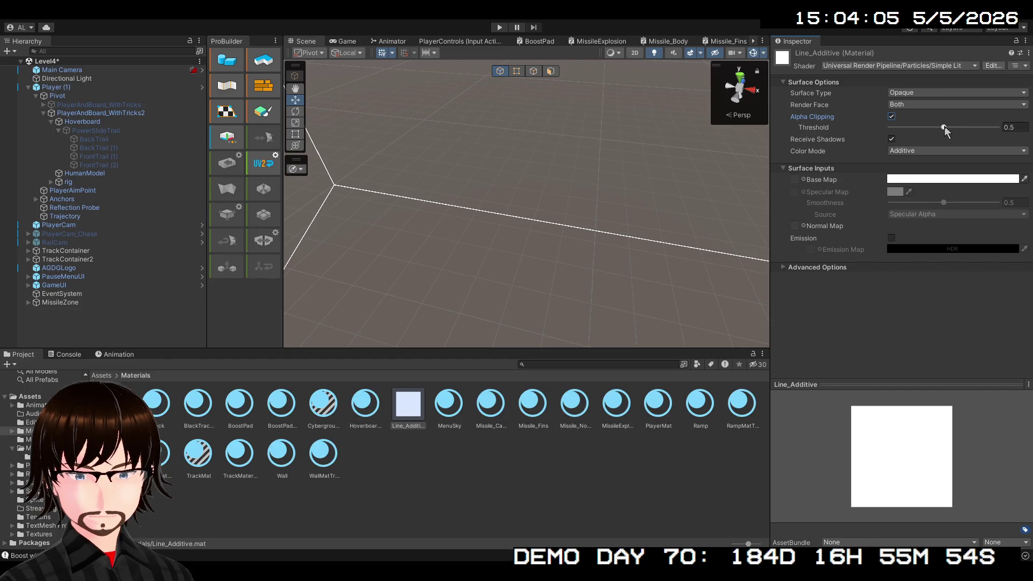
pyautogui.click(501, 28)
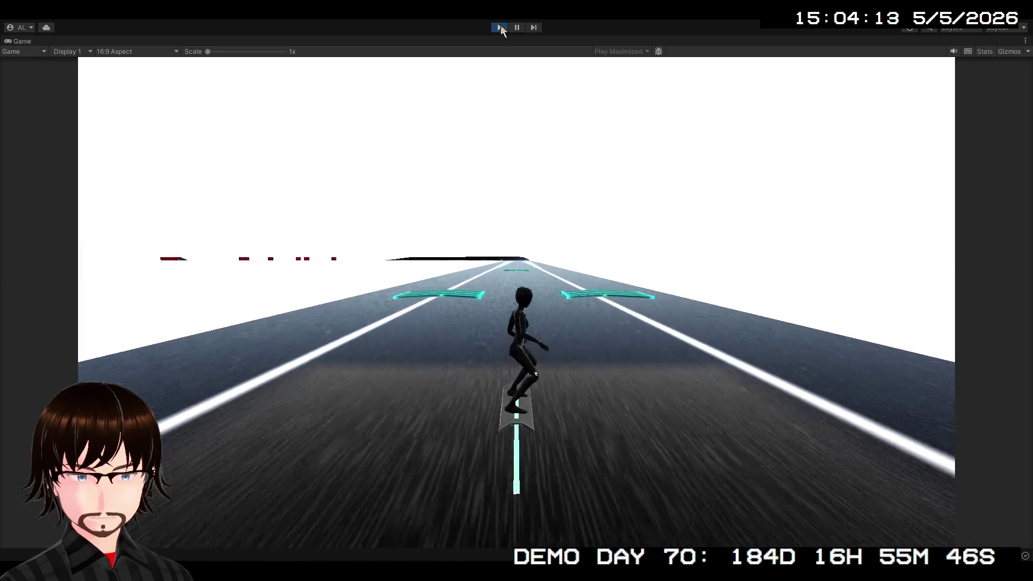
pyautogui.press('a')
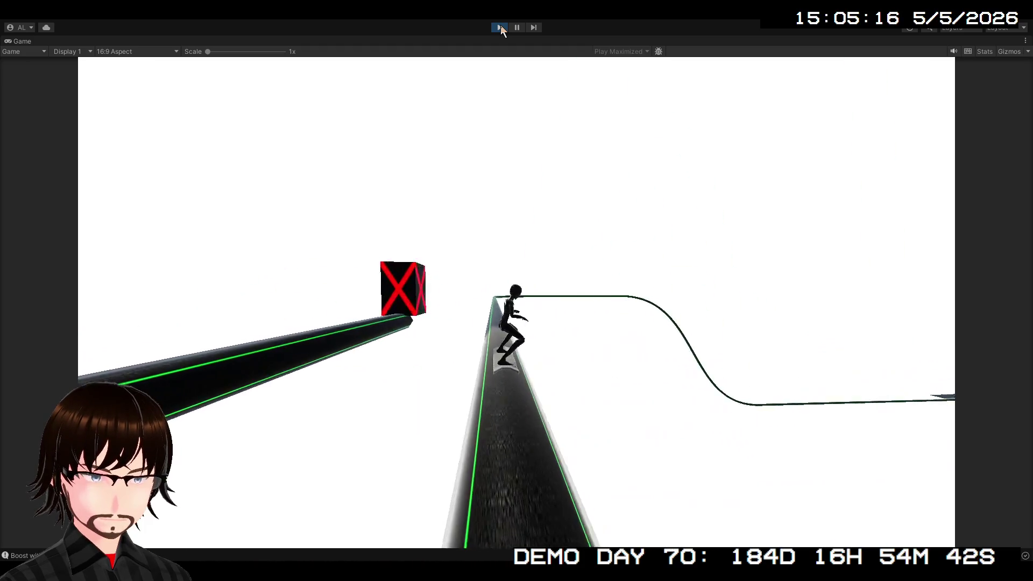
pyautogui.click(500, 28)
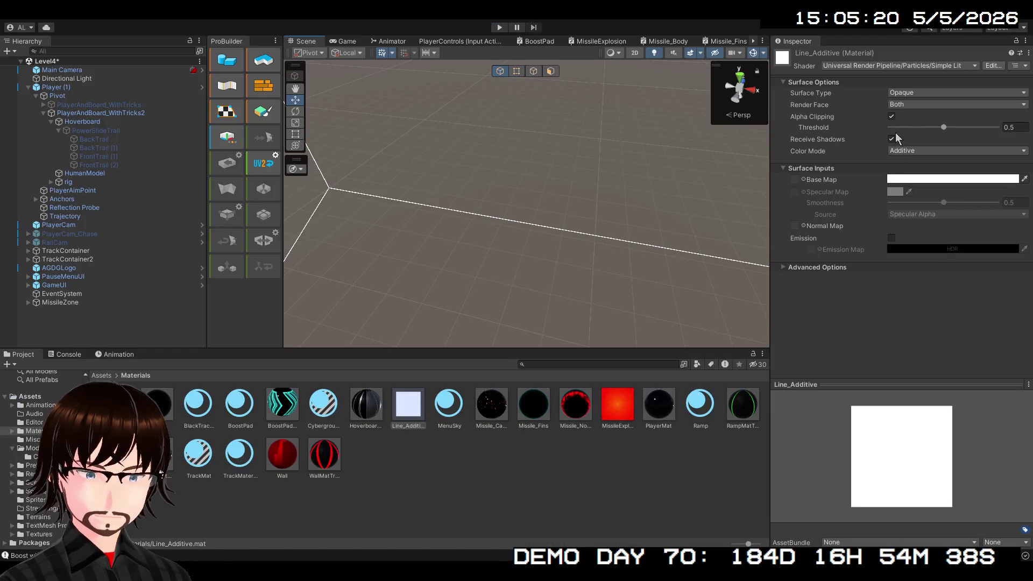
# - Drop Line_Additive's alpha clipping threshold to 0.1 and test by steering left and right across the lines
pyautogui.moveTo(945, 128); pyautogui.dragTo(911, 131)
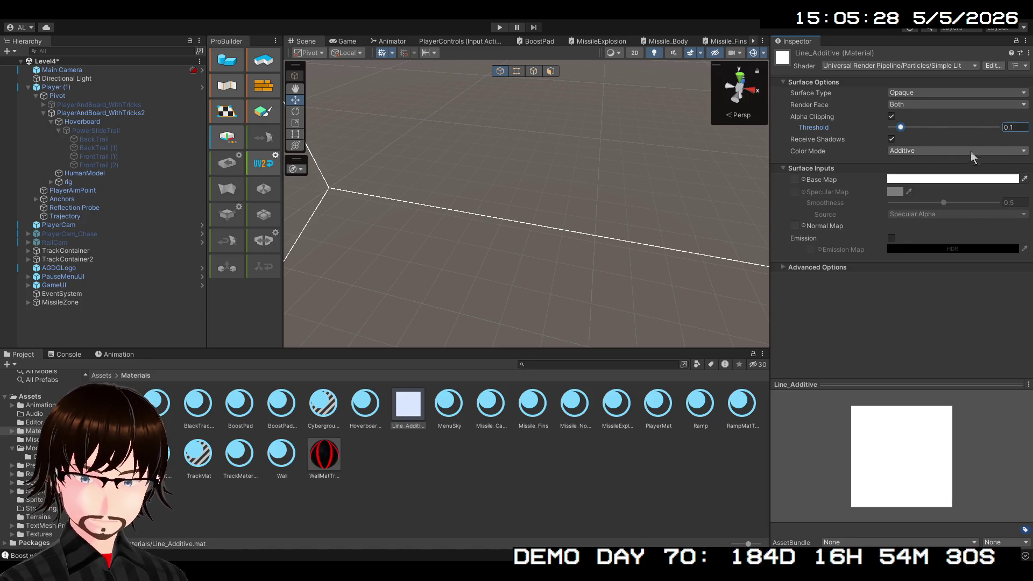
pyautogui.click(498, 28)
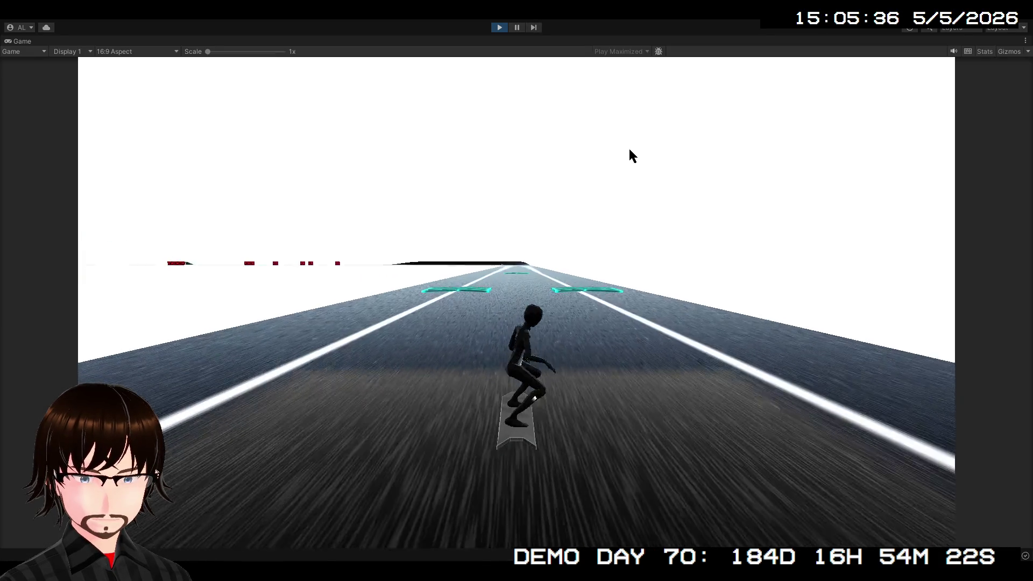
pyautogui.press('a')
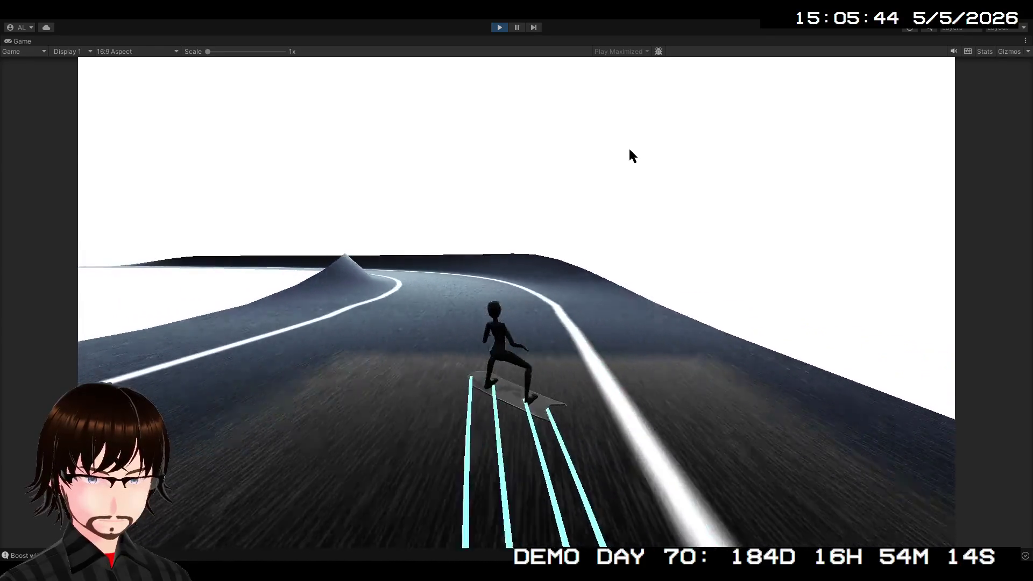
pyautogui.press('d')
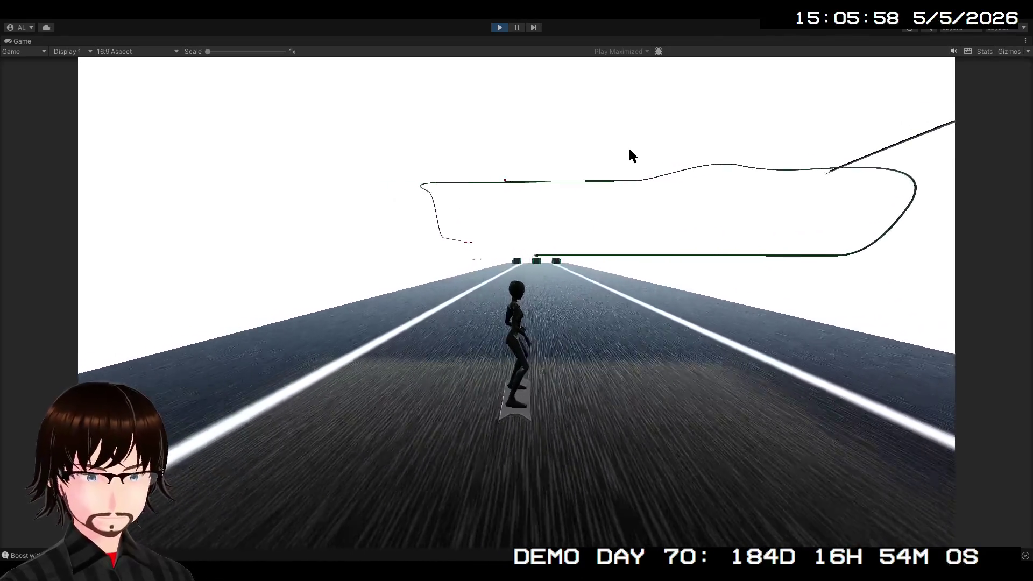
pyautogui.click(499, 27)
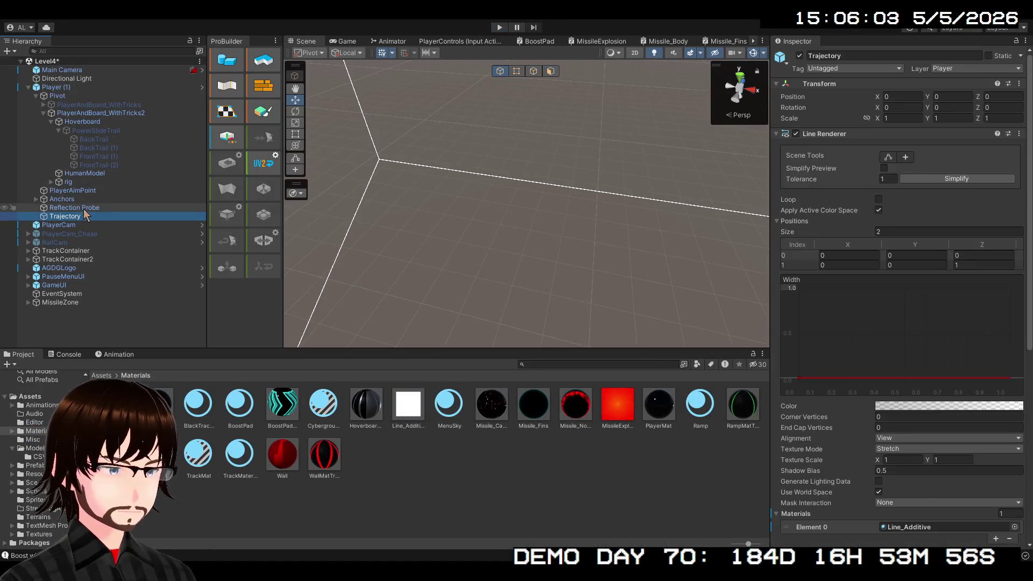
# - Select the Reflection Probe, with its Box Size Z at 100, and run a test play
pyautogui.press('Up')
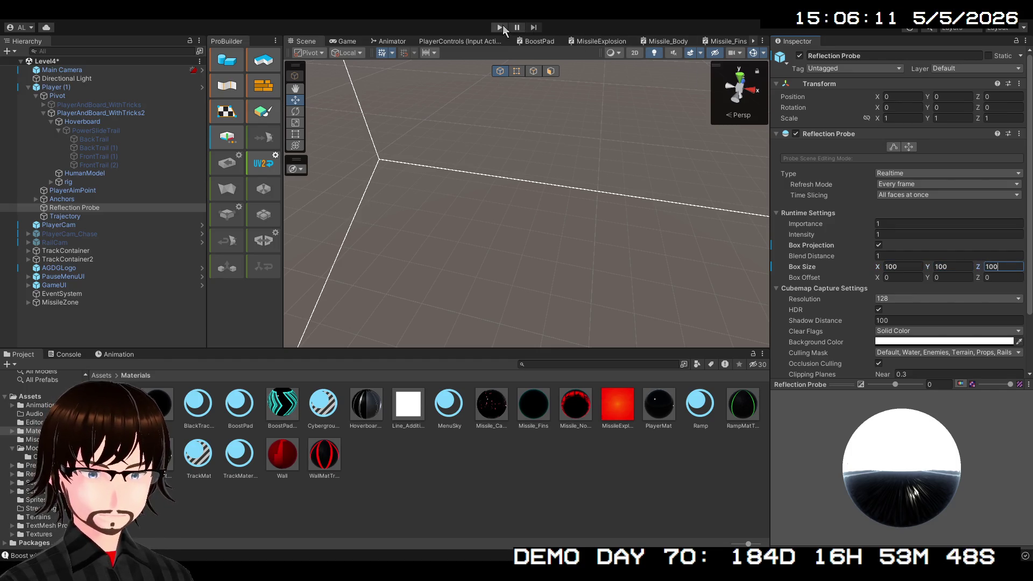
pyautogui.click(502, 27)
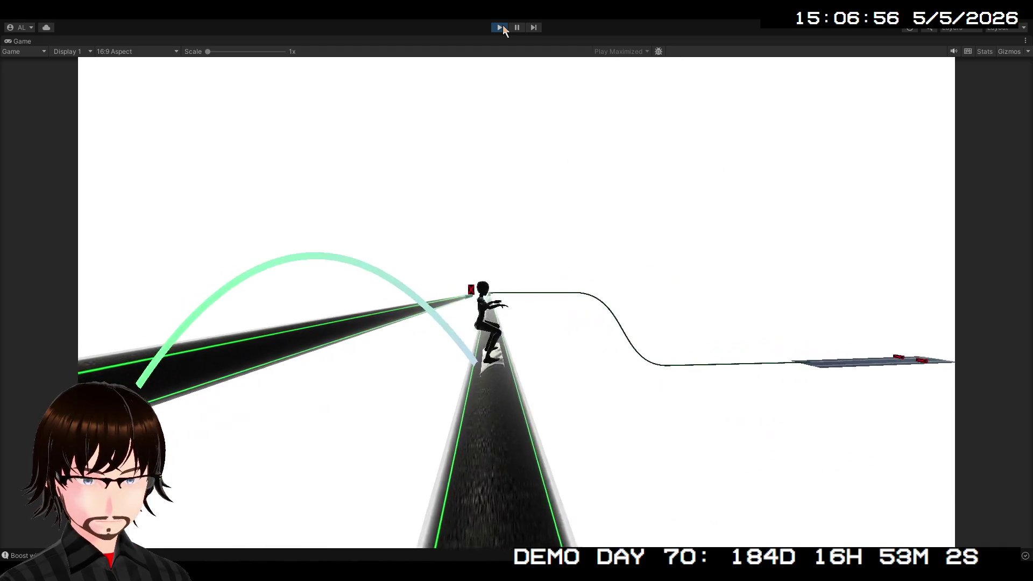
pyautogui.click(503, 29)
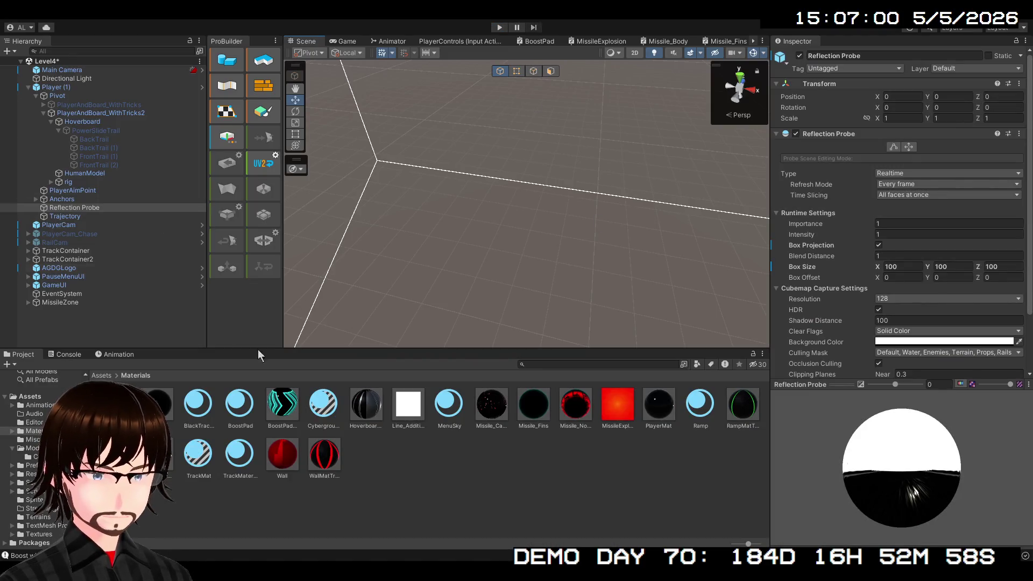
# - Set Line_Additive's alpha clipping threshold to 0 and play-test the result
pyautogui.click(408, 424)
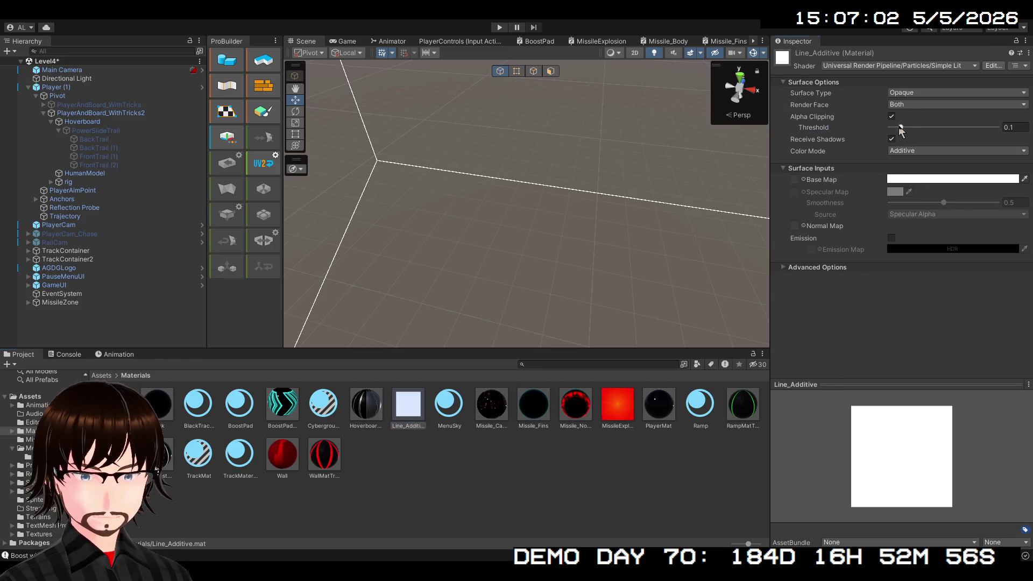
pyautogui.moveTo(900, 127); pyautogui.dragTo(890, 127)
pyautogui.click(498, 26)
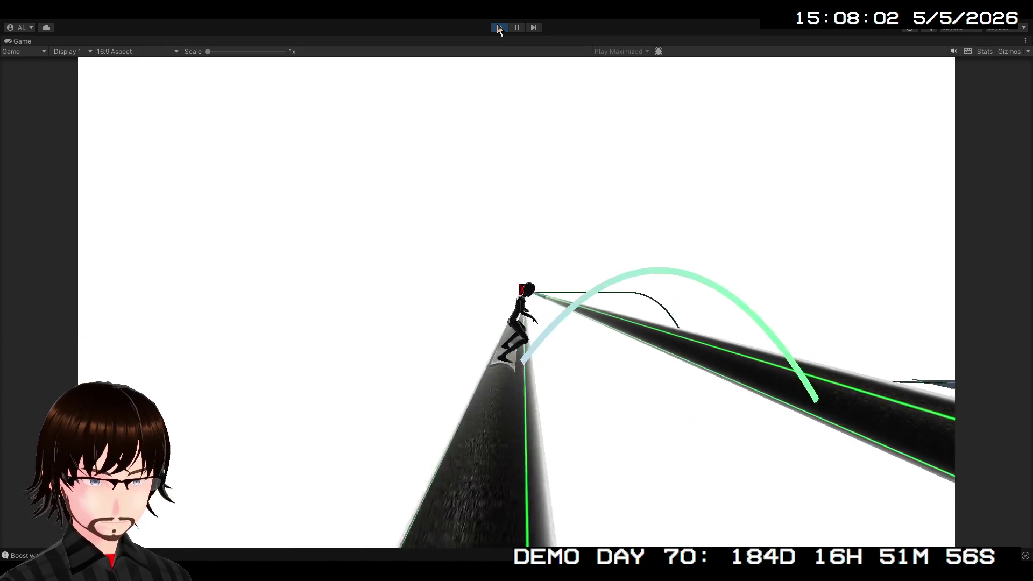
pyautogui.click(499, 31)
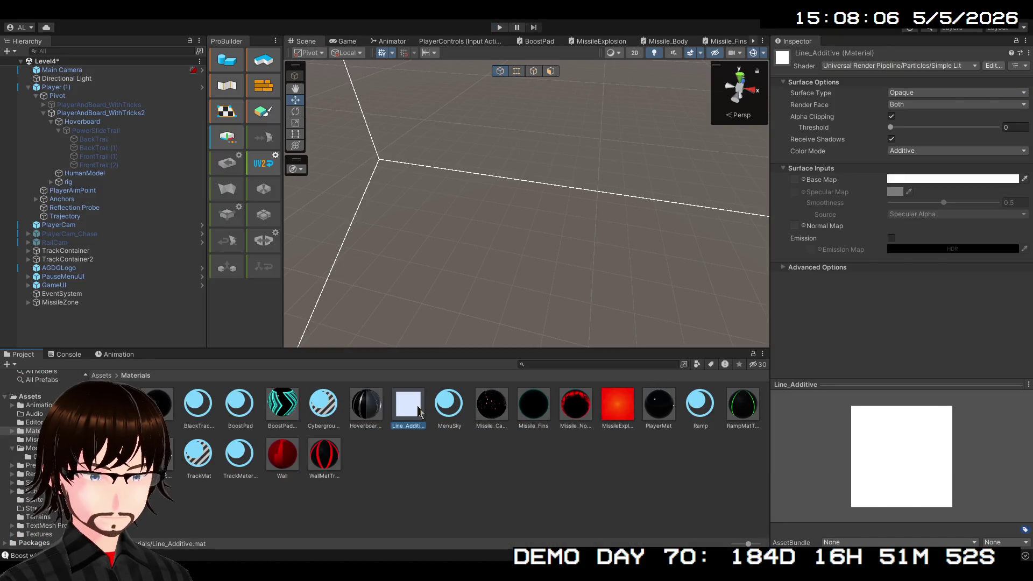
# - Raise Line_Additive's threshold to 1, set Render Face to Front, and start the game
pyautogui.moveTo(891, 129); pyautogui.dragTo(998, 128)
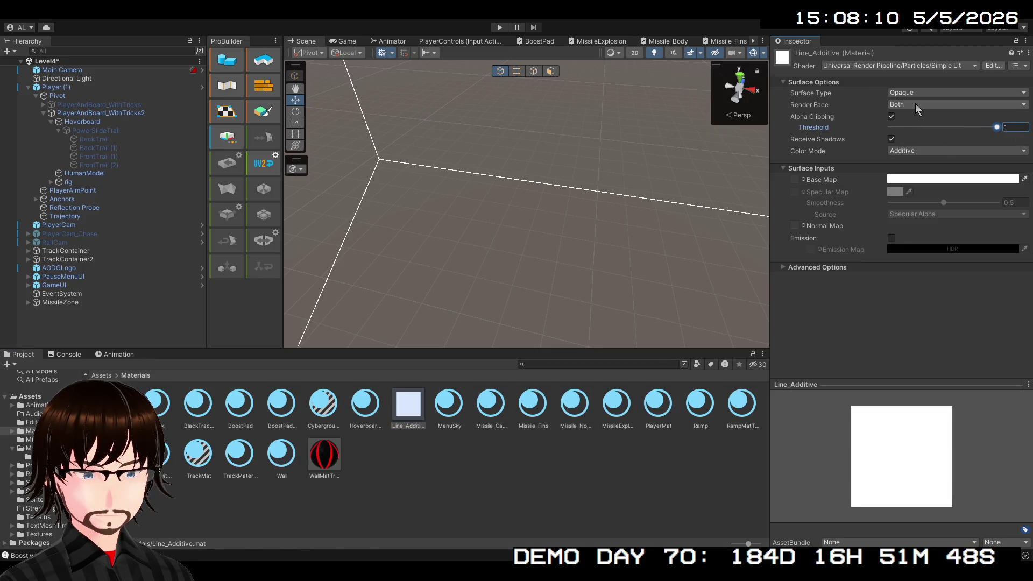
pyautogui.hotkey('ctrl', 'z')
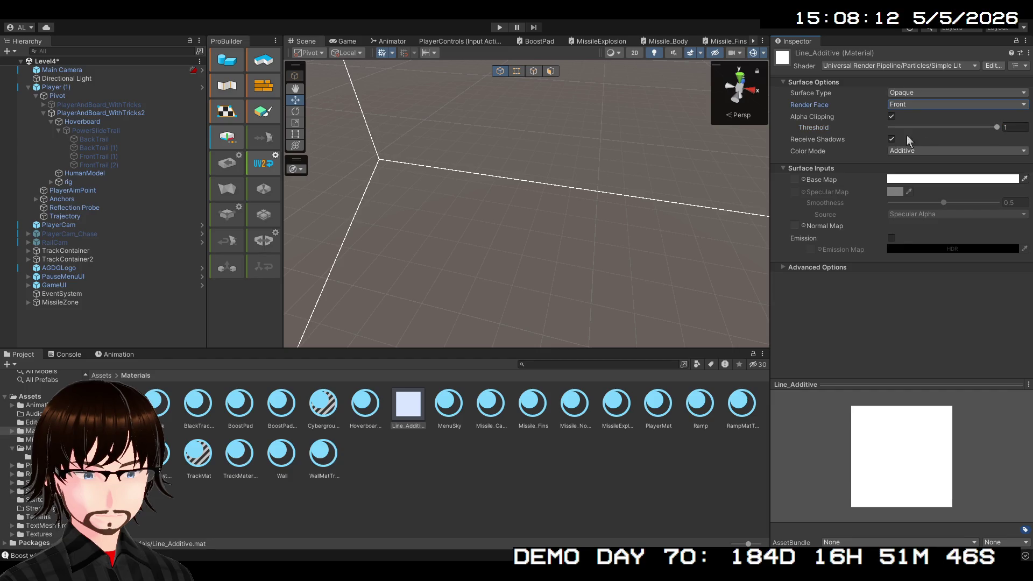
pyautogui.click(502, 27)
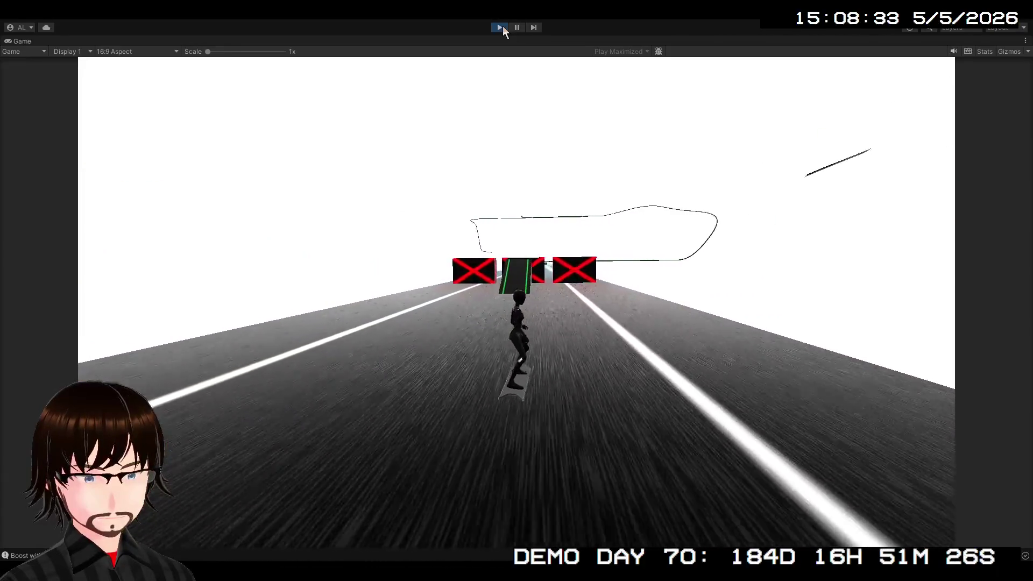
# - Drop Line_Additive's alpha clipping threshold to 0 and run a short test
pyautogui.click(501, 28)
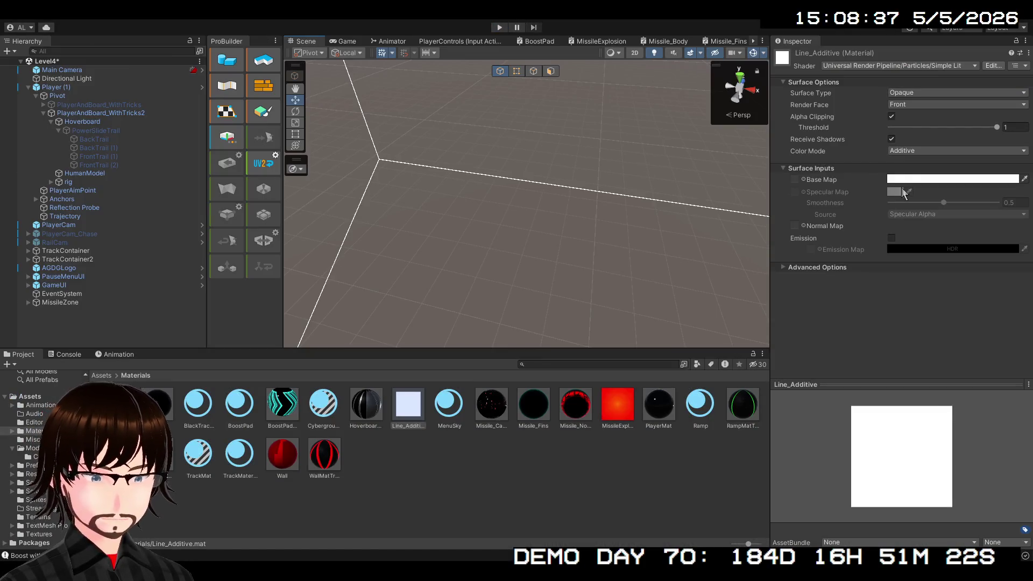
pyautogui.click(996, 127)
pyautogui.moveTo(997, 127); pyautogui.dragTo(873, 128)
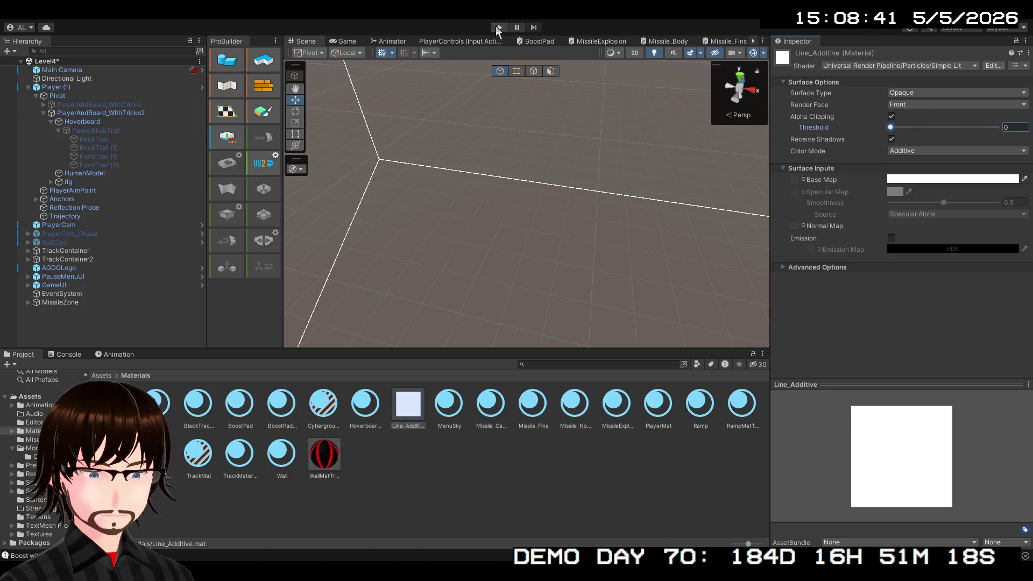
pyautogui.click(499, 29)
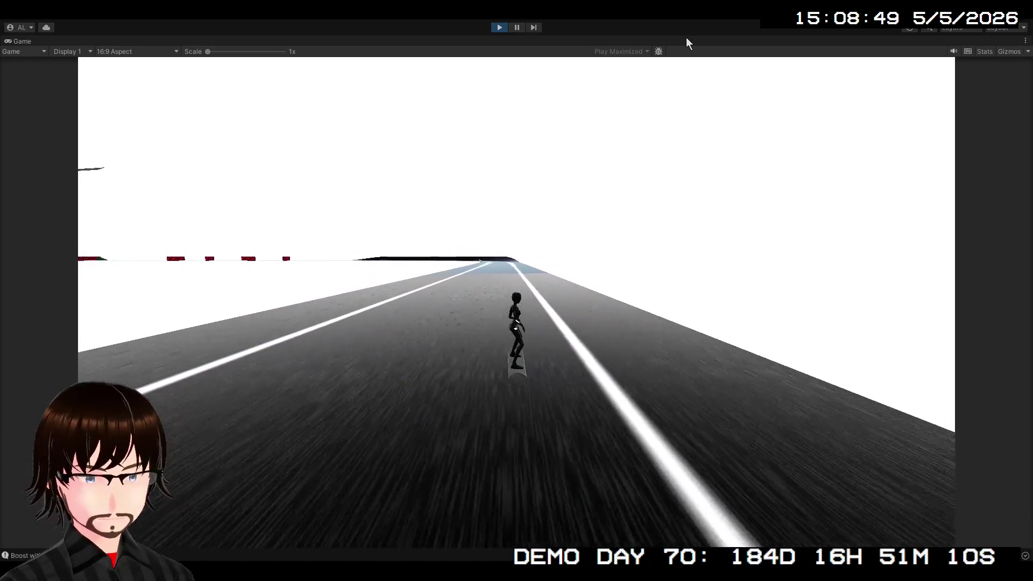
pyautogui.click(499, 28)
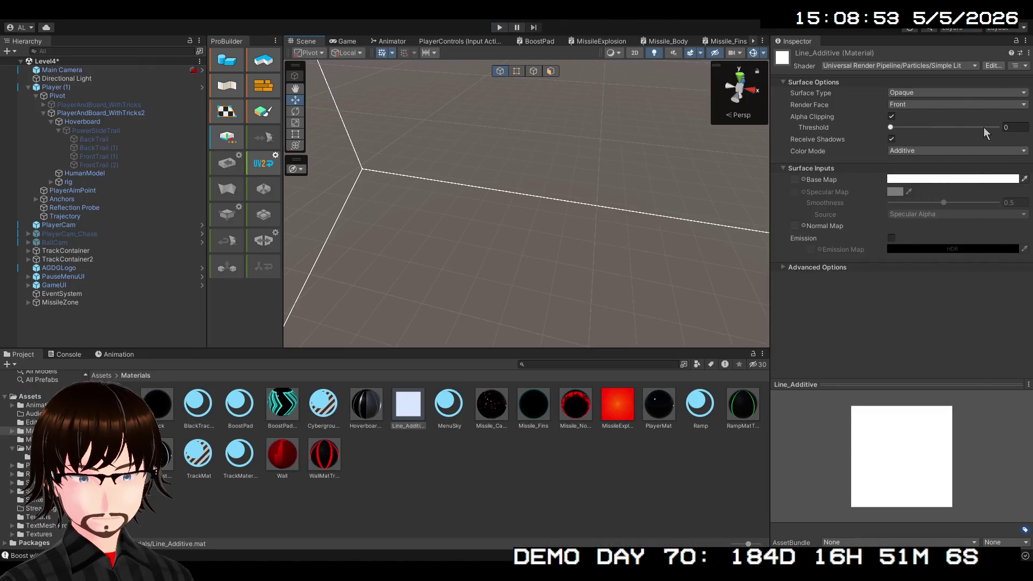
# - Set the threshold to about 0.75 and play-test it once more
pyautogui.moveTo(979, 127); pyautogui.dragTo(973, 128)
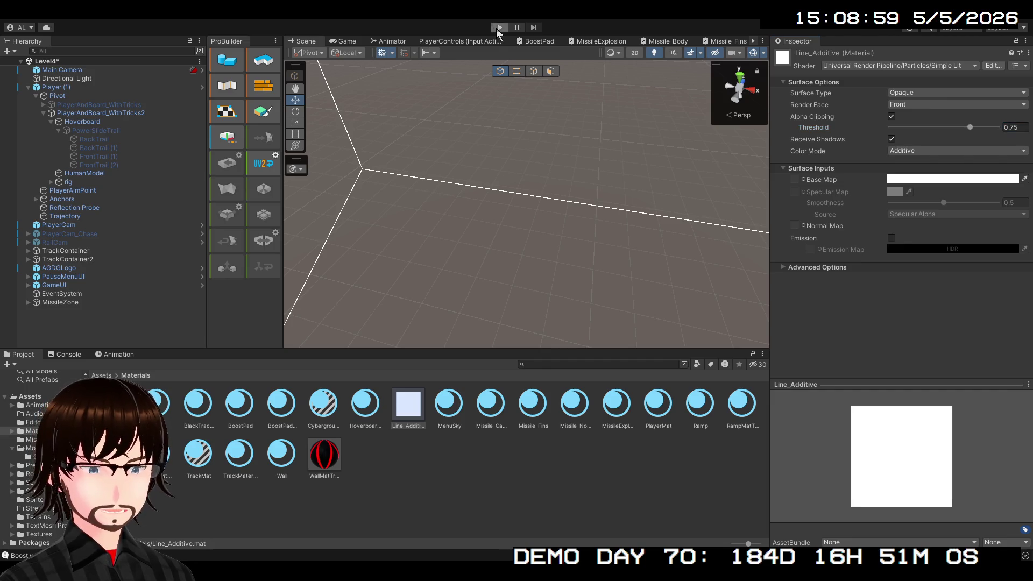
pyautogui.click(499, 29)
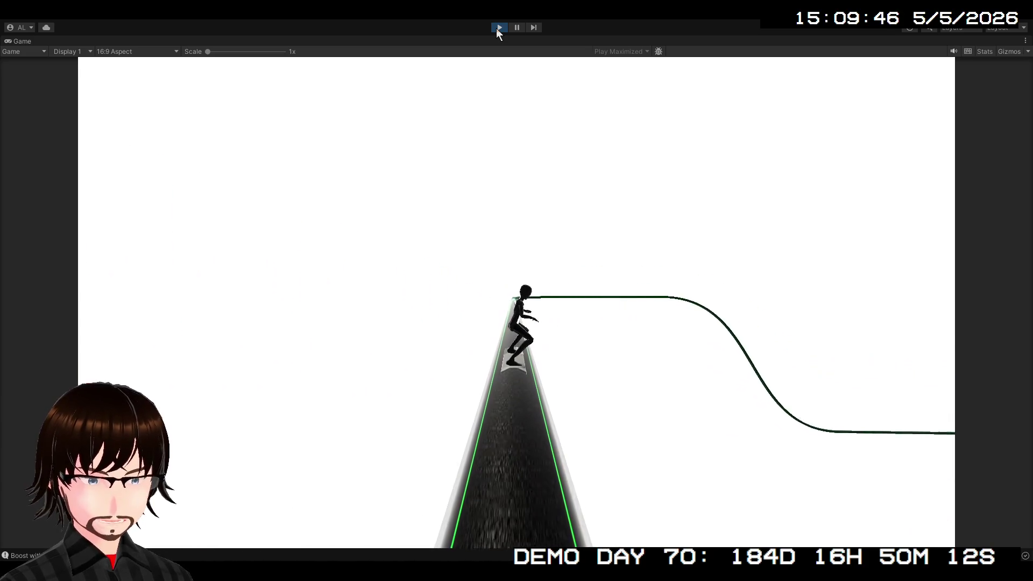
pyautogui.click(499, 28)
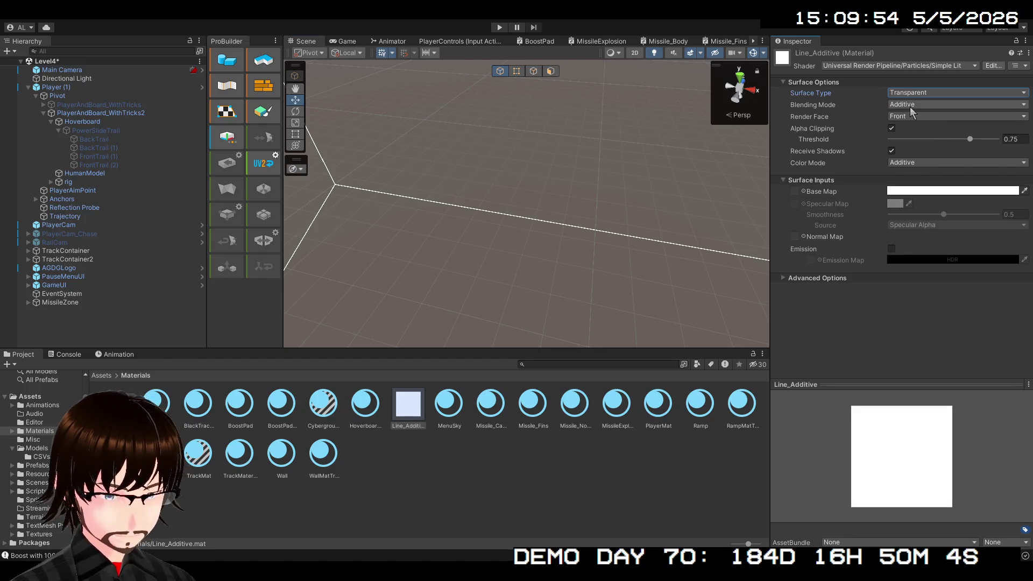
# - Switch Line_Additive's blending from additive to Multiply, toggle alpha clipping, then run and stop a Play test
pyautogui.click(923, 105)
pyautogui.click(923, 85)
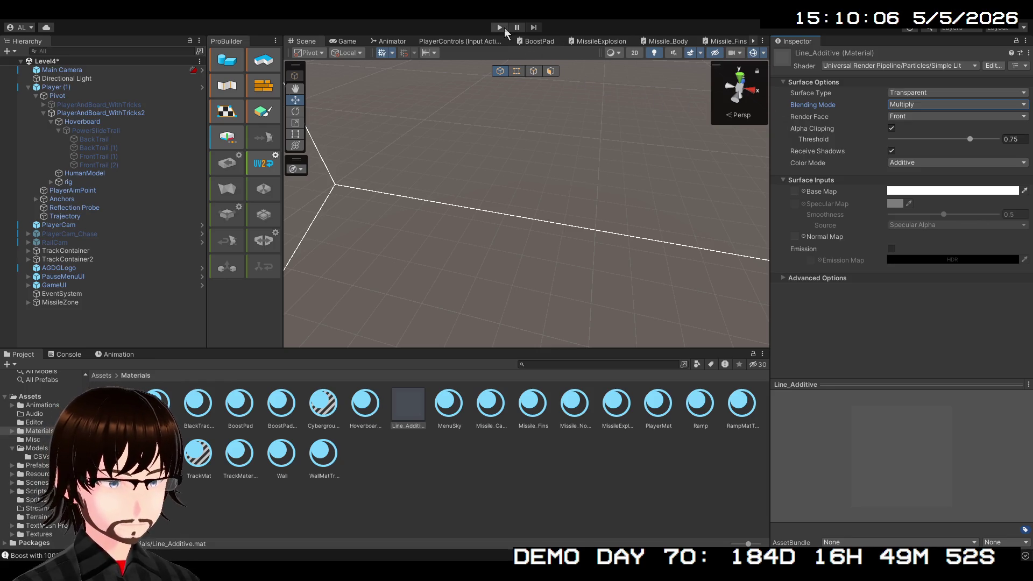
pyautogui.click(892, 128)
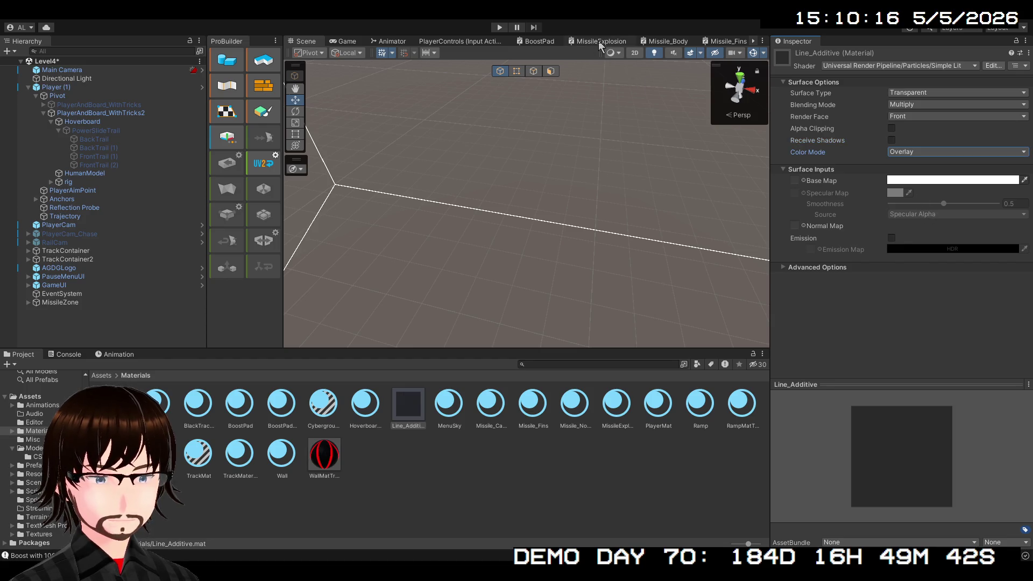
pyautogui.click(504, 26)
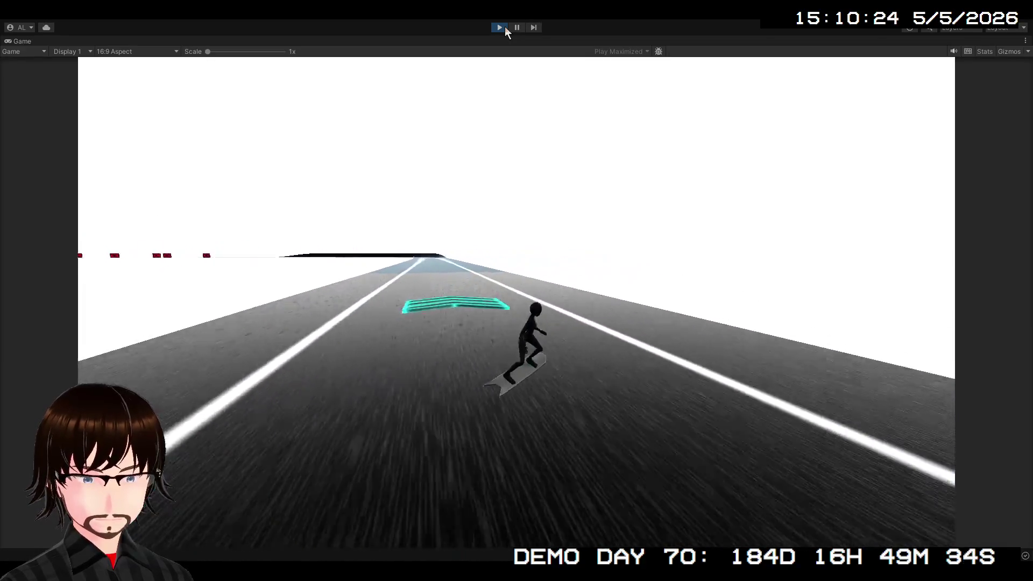
pyautogui.click(501, 28)
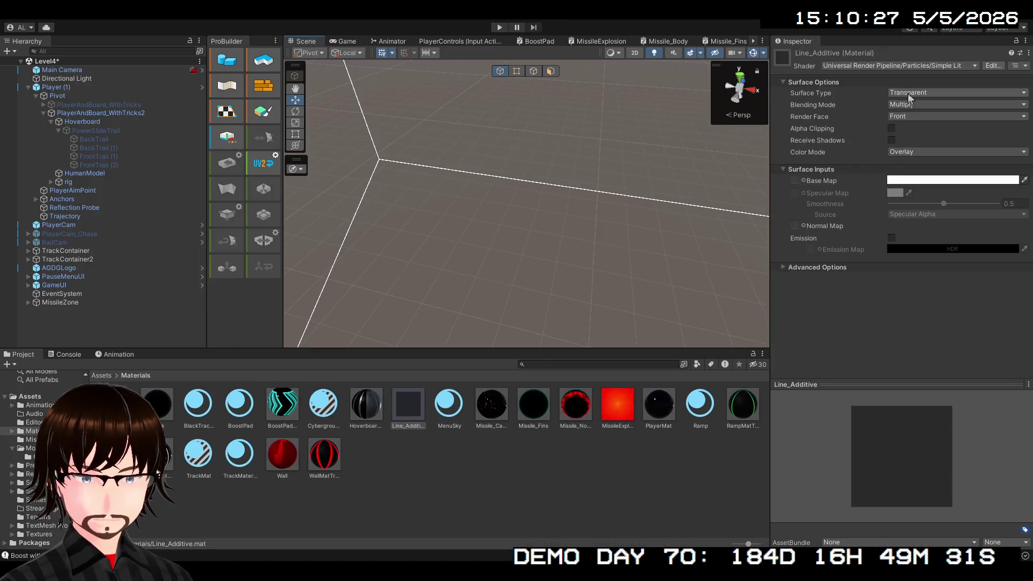
# - Make Line_Additive Opaque with Alpha Clipping and Receive Shadows on, then run a short Play test
pyautogui.click(909, 93)
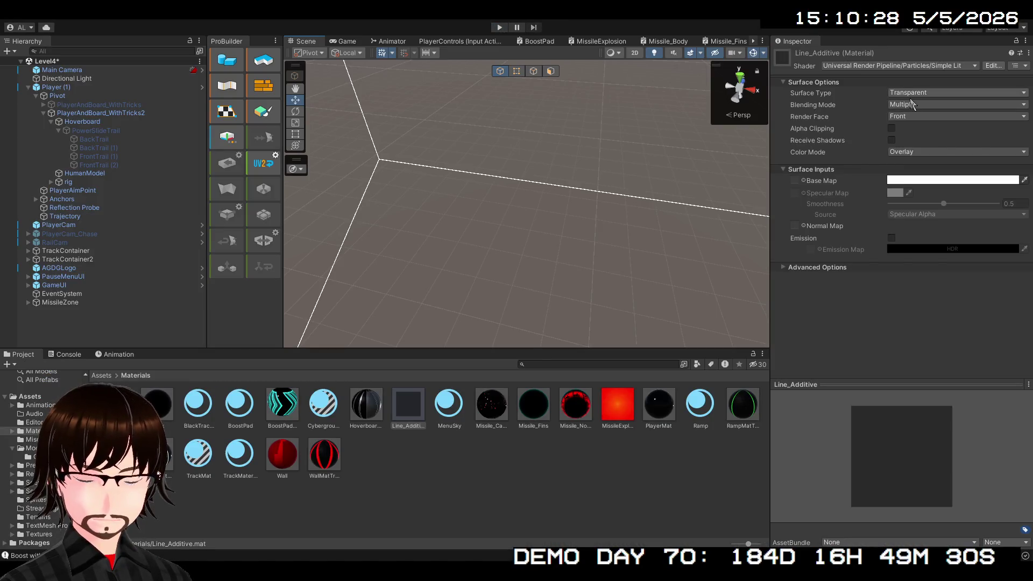
pyautogui.click(914, 103)
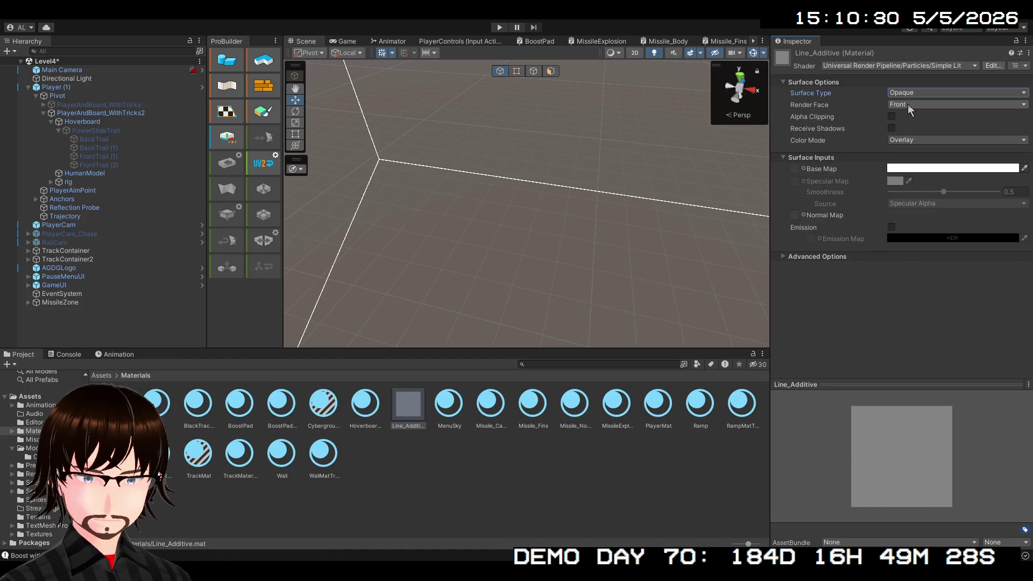
pyautogui.click(891, 117)
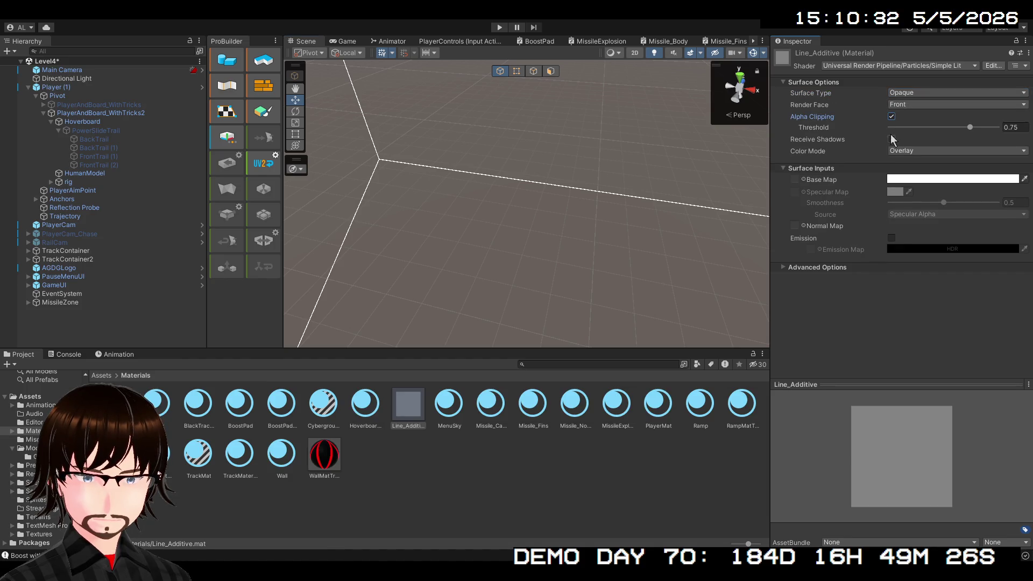
pyautogui.click(891, 139)
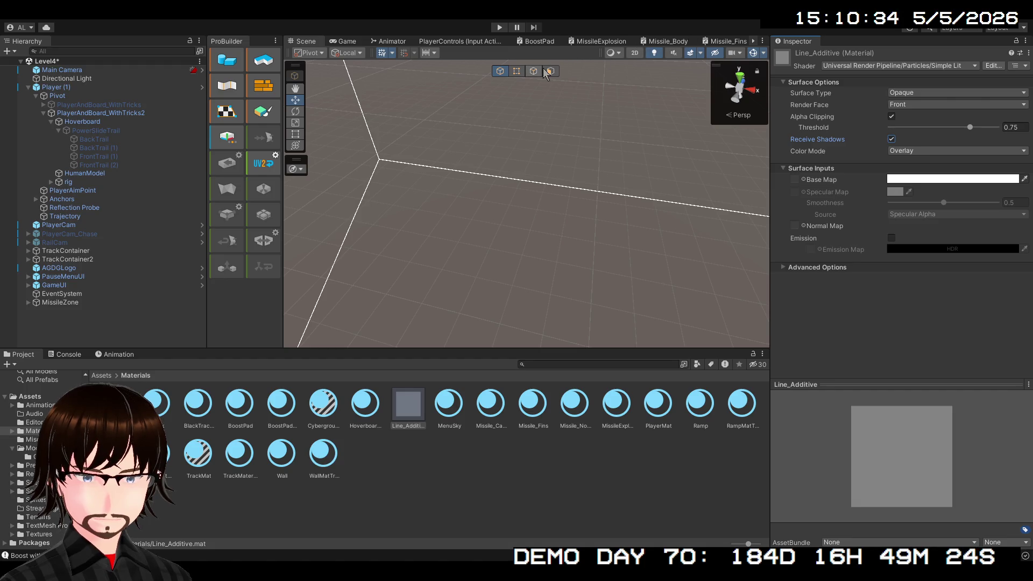
pyautogui.click(495, 27)
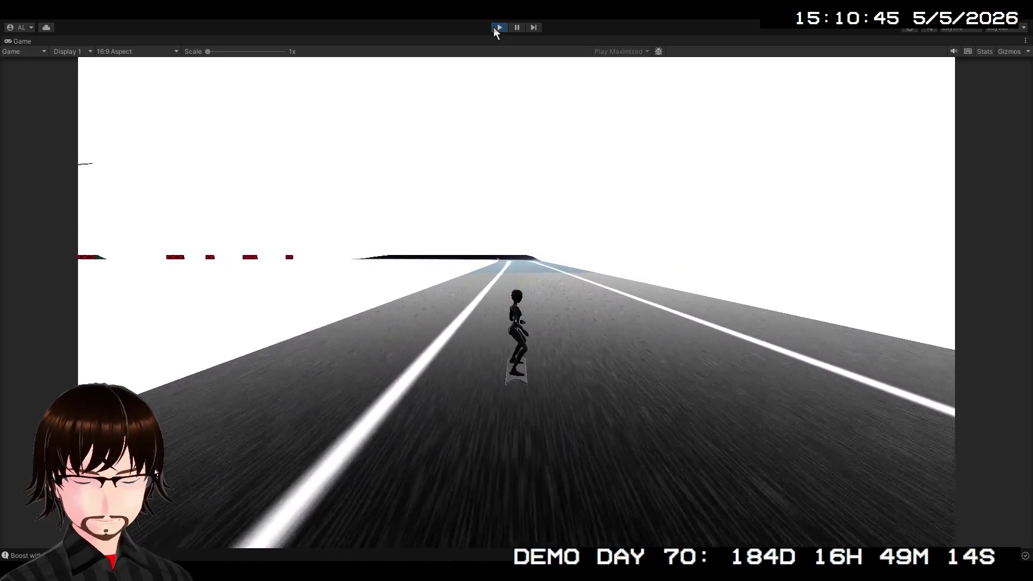
pyautogui.click(495, 30)
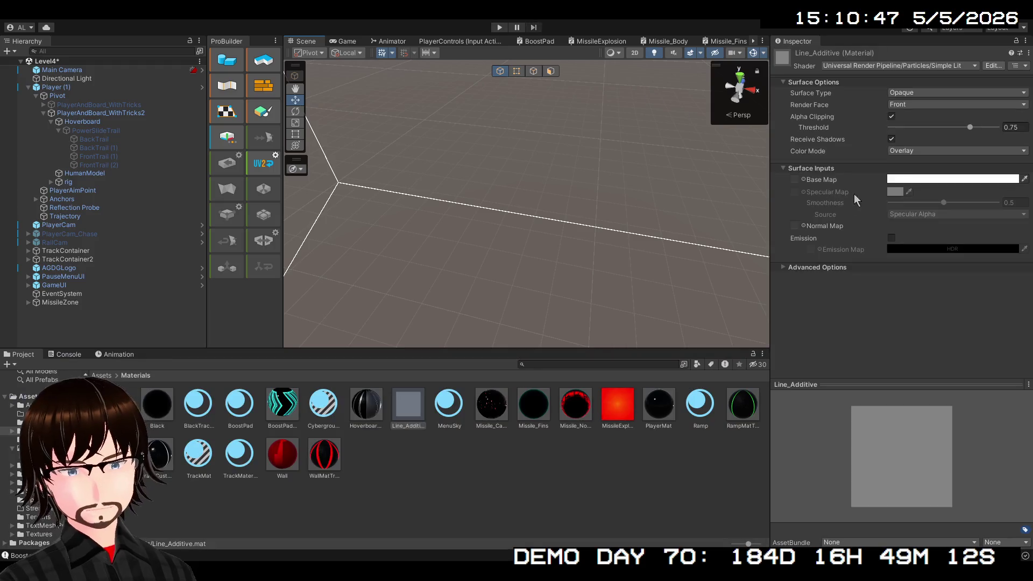
# - Cycle Line_Additive's Color Mode through Multiply, Color and then Difference
pyautogui.click(908, 106)
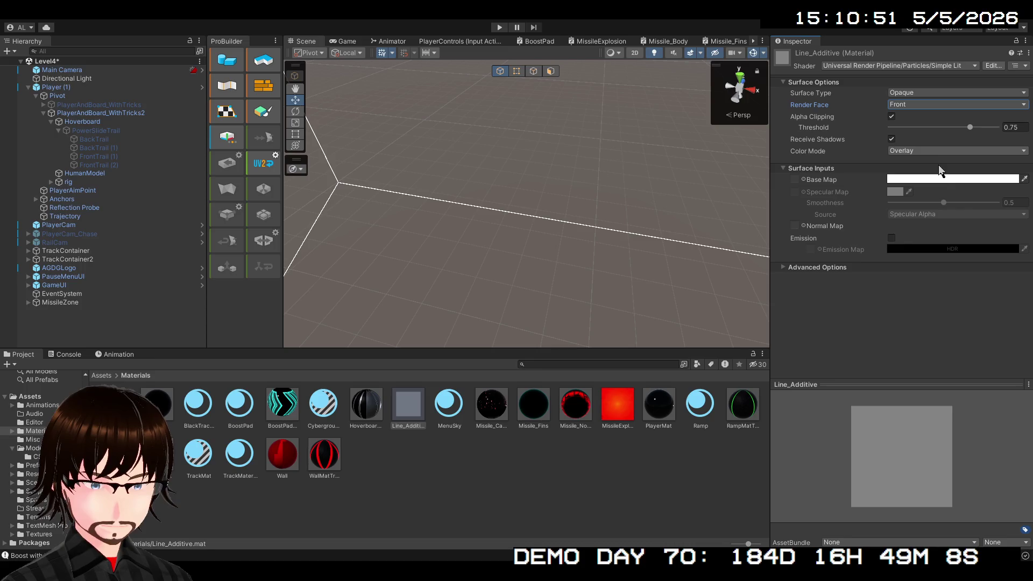
pyautogui.click(934, 152)
pyautogui.click(932, 163)
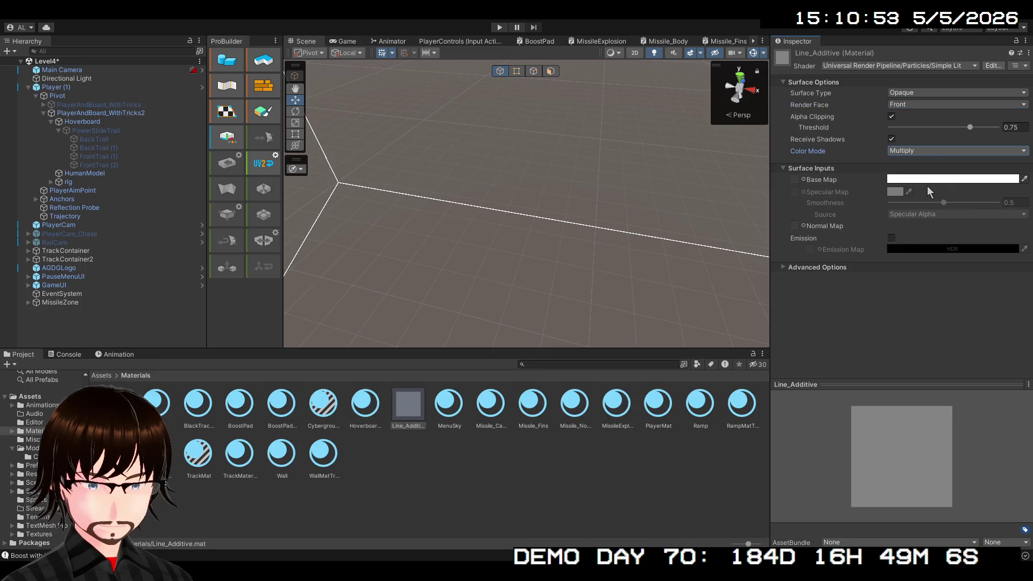
pyautogui.click(935, 151)
pyautogui.click(927, 204)
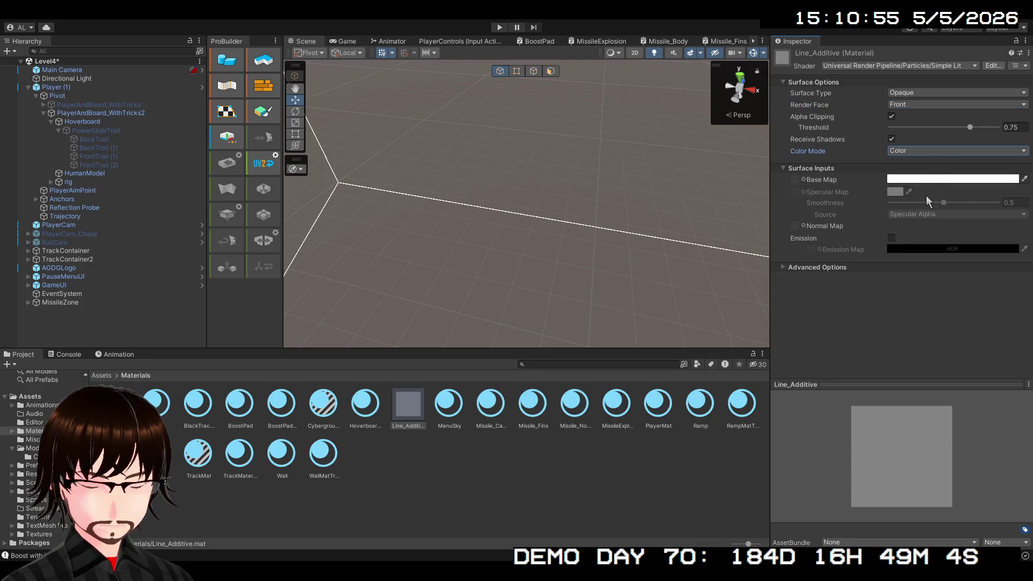
pyautogui.click(926, 151)
pyautogui.click(924, 222)
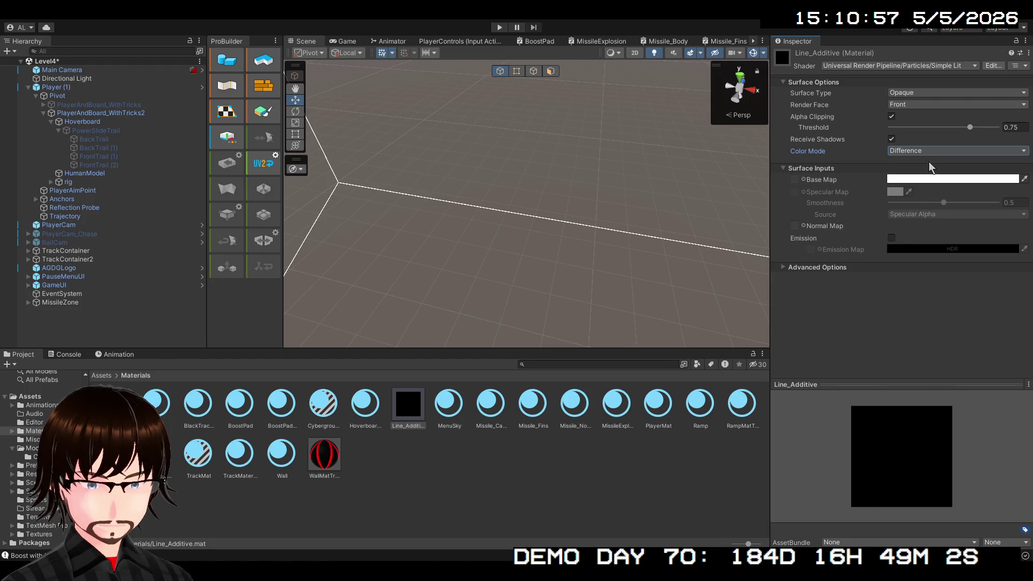
# - Play-test the Difference mode, set Color Mode back to Multiply, and inspect BackTrail's Trail Renderer
pyautogui.click(499, 28)
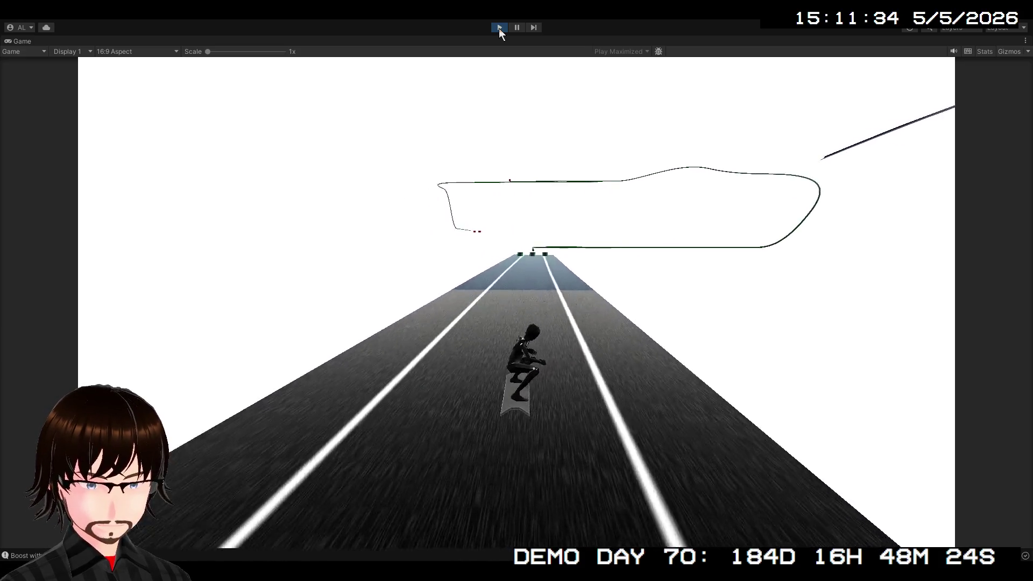
pyautogui.click(500, 28)
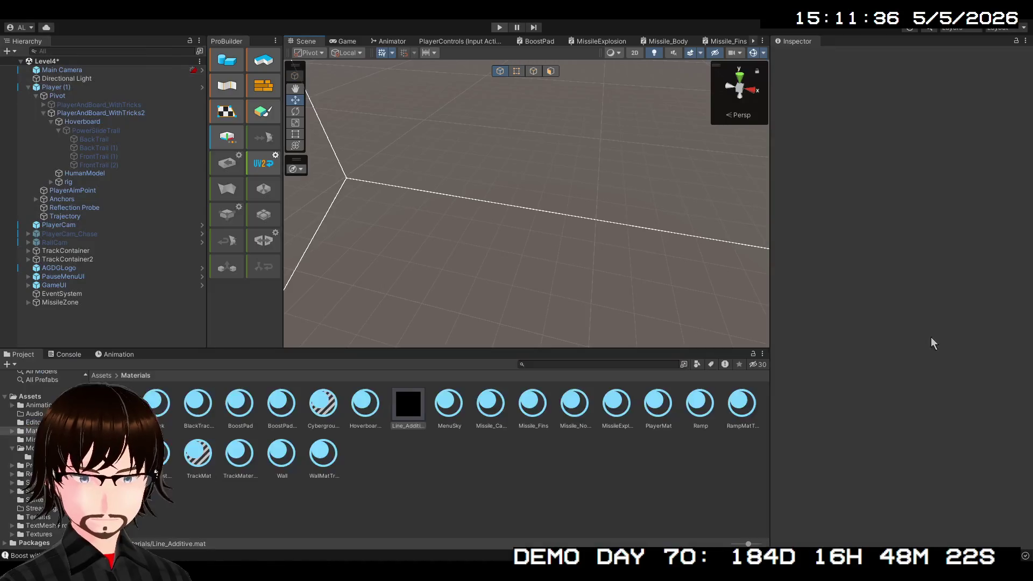
pyautogui.click(918, 153)
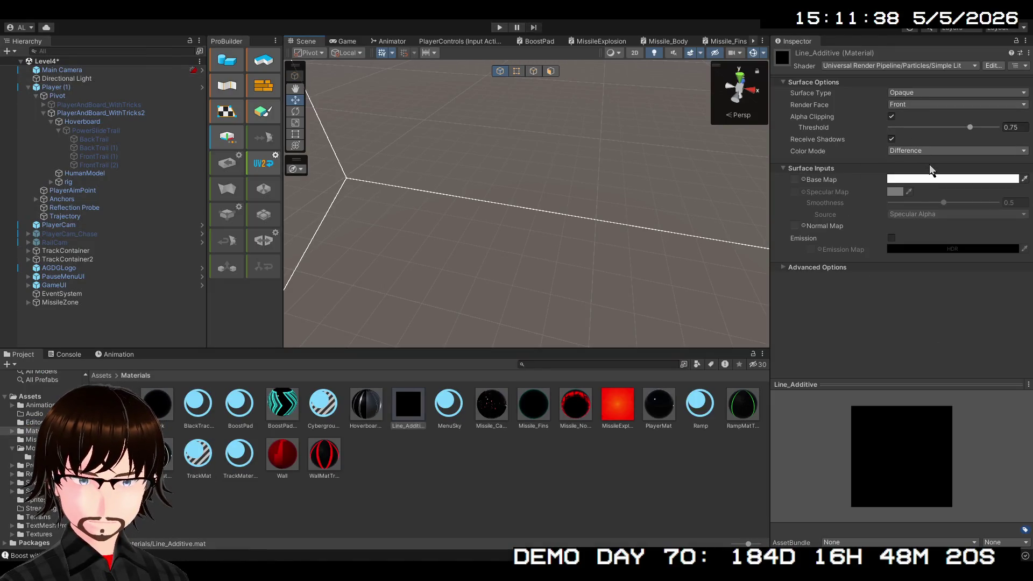
pyautogui.click(929, 163)
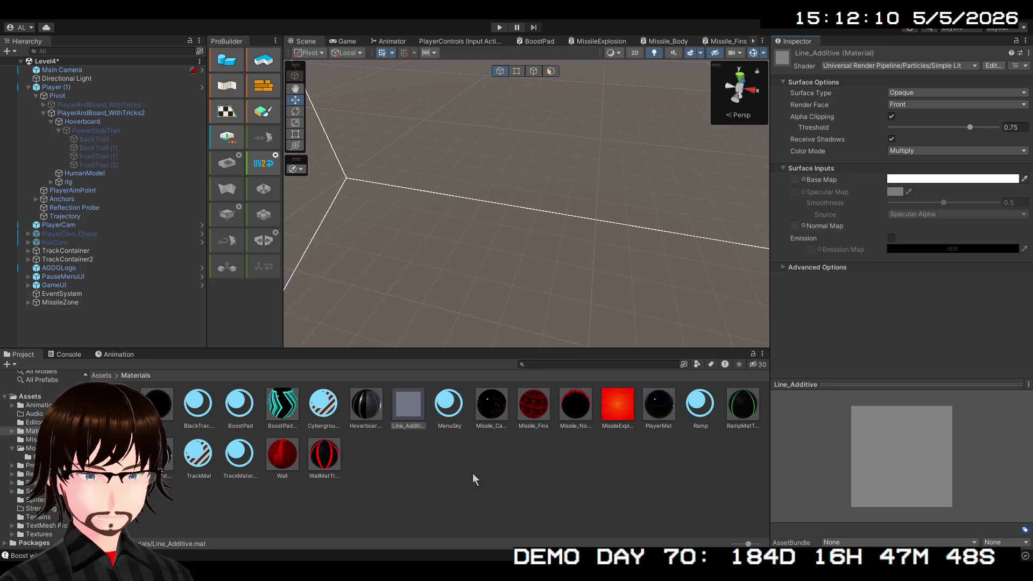
pyautogui.click(94, 139)
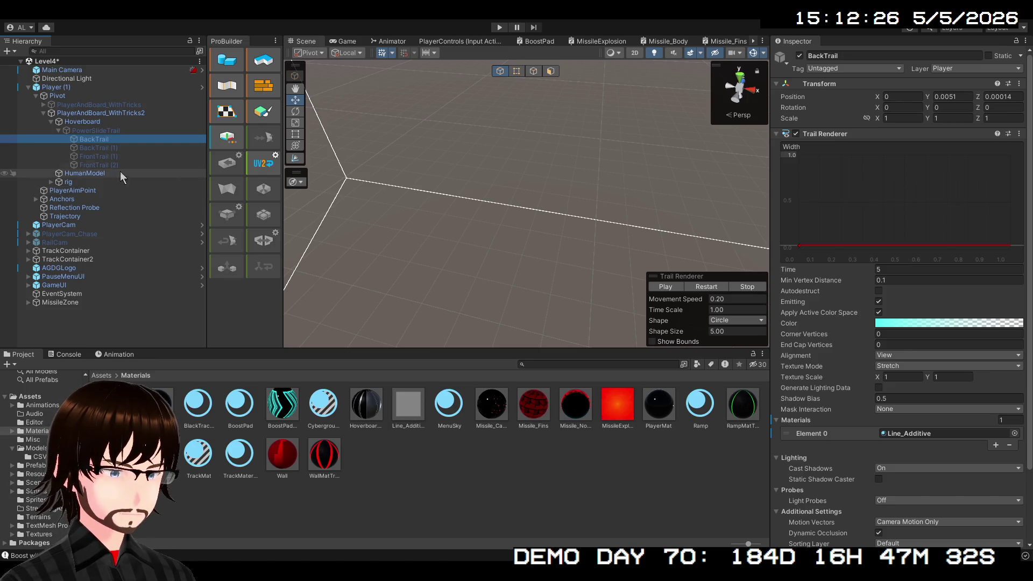
# - Select Trajectory, ping its Line Renderer material, and open Line_Additive in the Materials folder
pyautogui.click(95, 214)
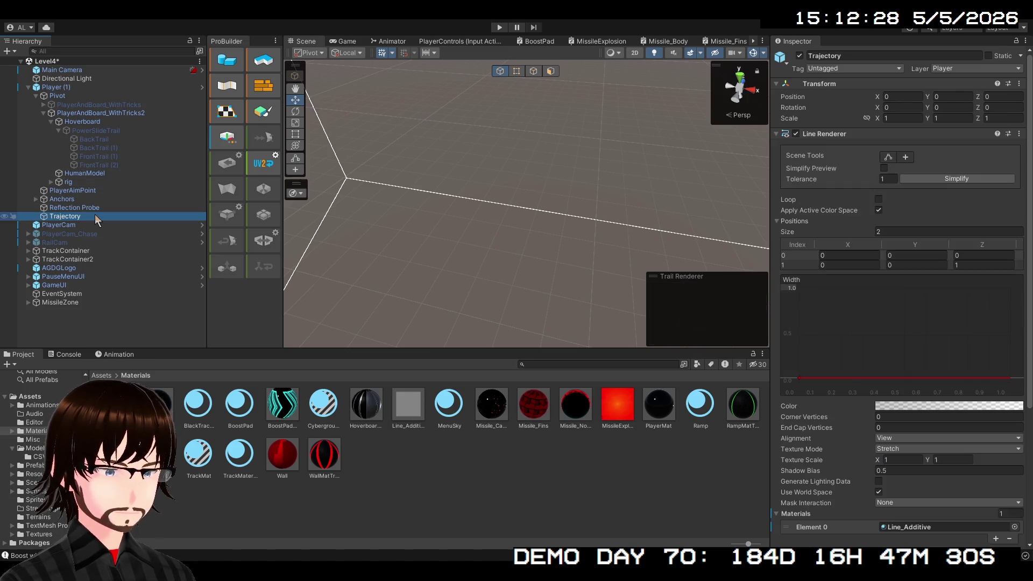
pyautogui.click(1015, 528)
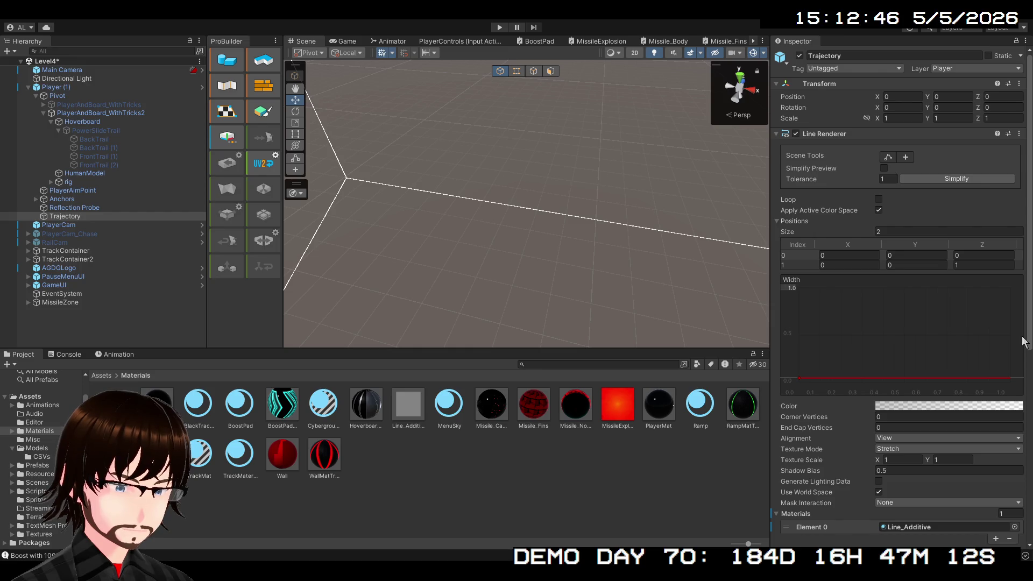
pyautogui.click(399, 412)
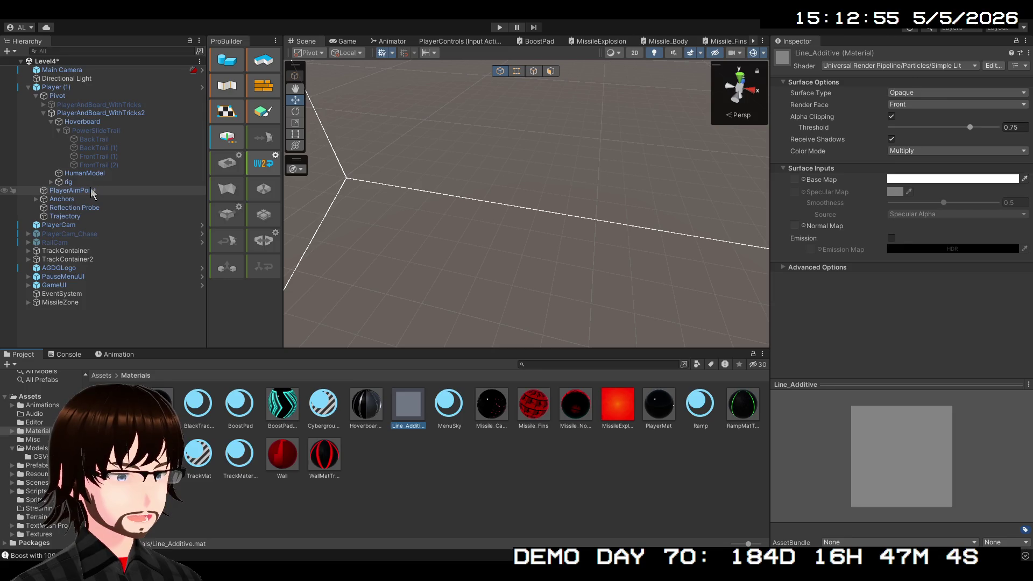
pyautogui.click(443, 460)
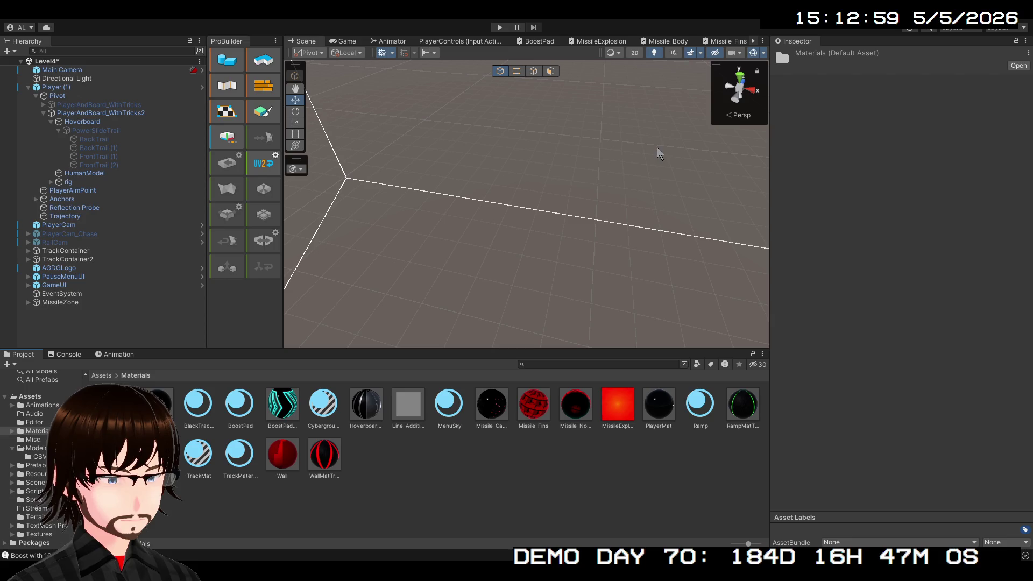
# - Create a new material in the Materials folder and name it Sprite_URP
pyautogui.hotkey('ctrl', 'shift', 'm')
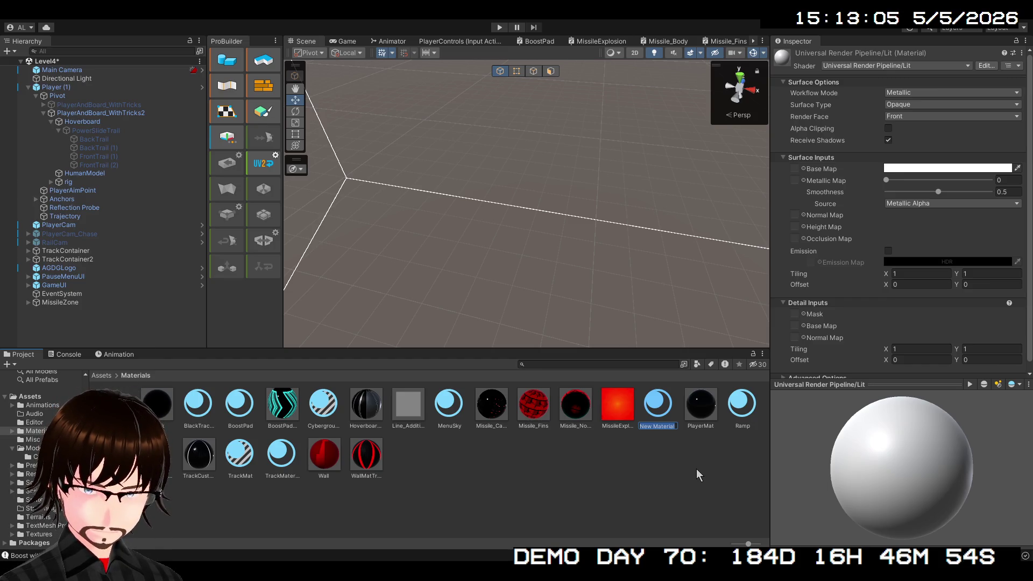
pyautogui.write('Sprite')
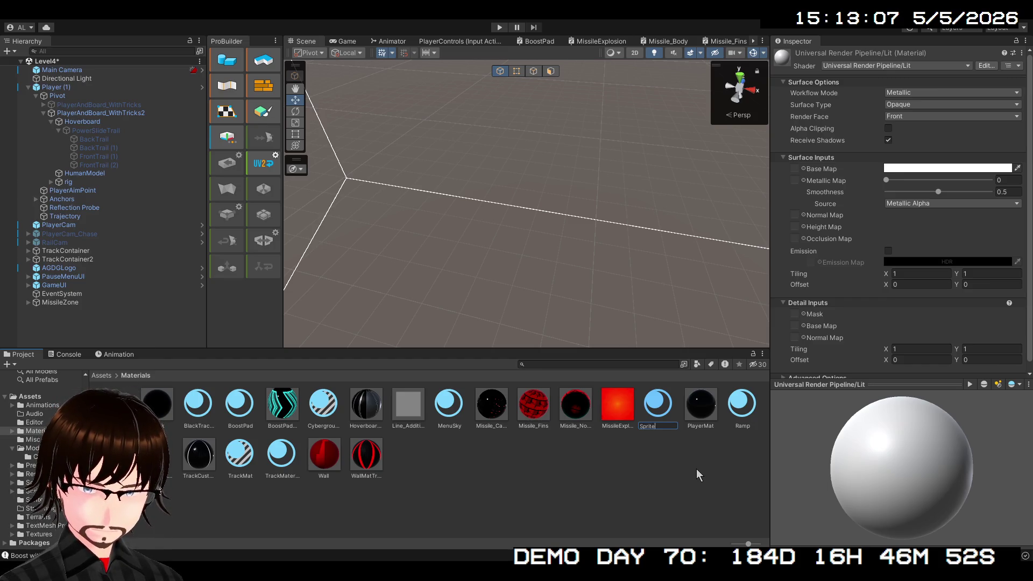
pyautogui.write('RP')
pyautogui.press('Return')
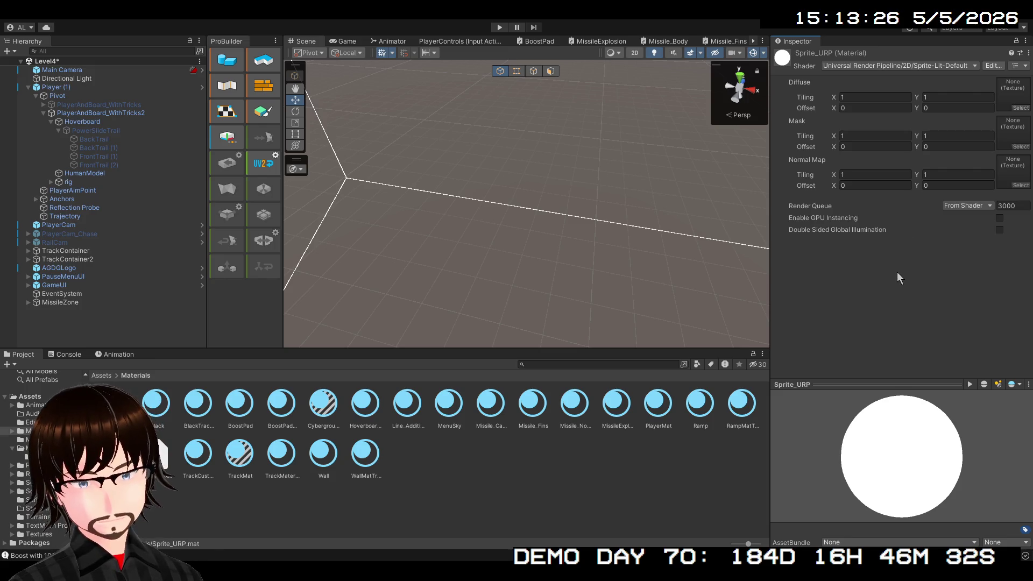
# - Assign Sprite_URP as the Trajectory Line Renderer's material, then return to the Assets root folder
pyautogui.click(999, 219)
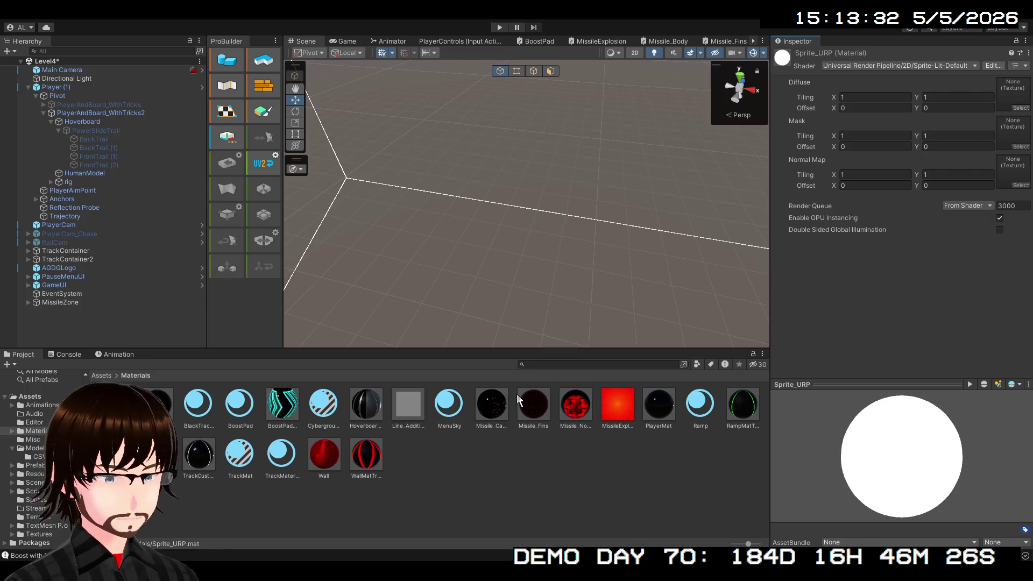
pyautogui.click(999, 218)
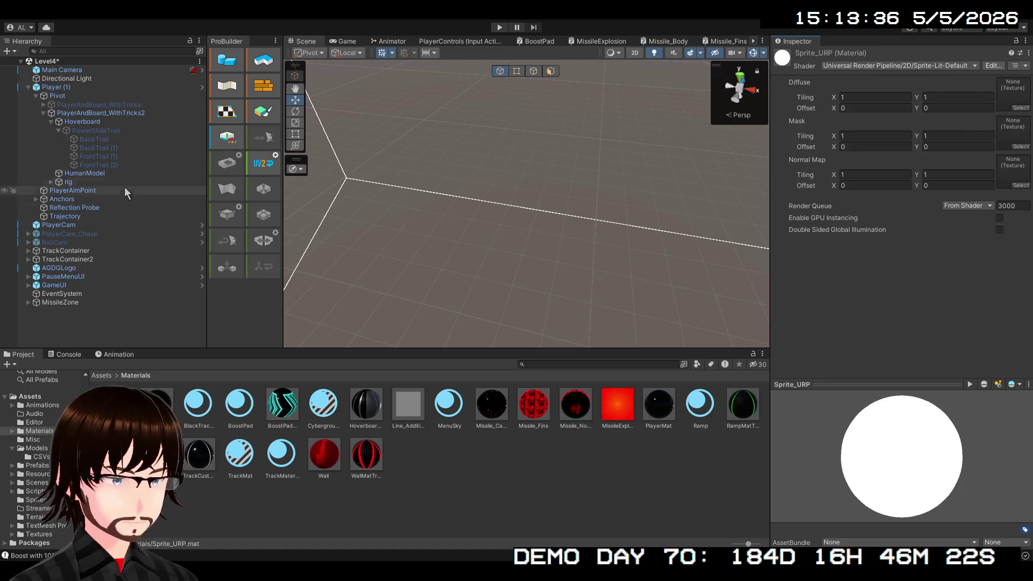
pyautogui.click(77, 216)
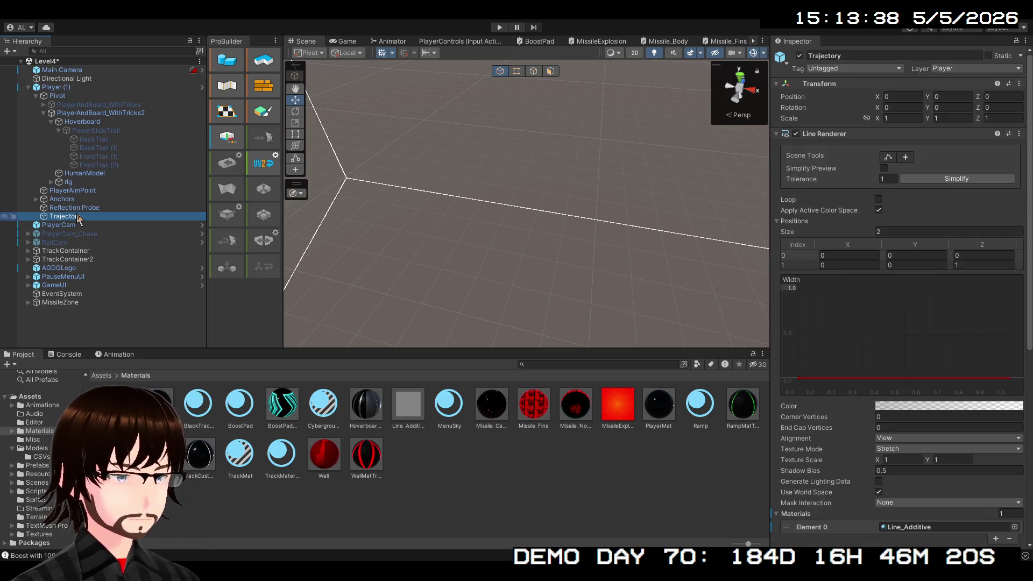
pyautogui.click(1016, 528)
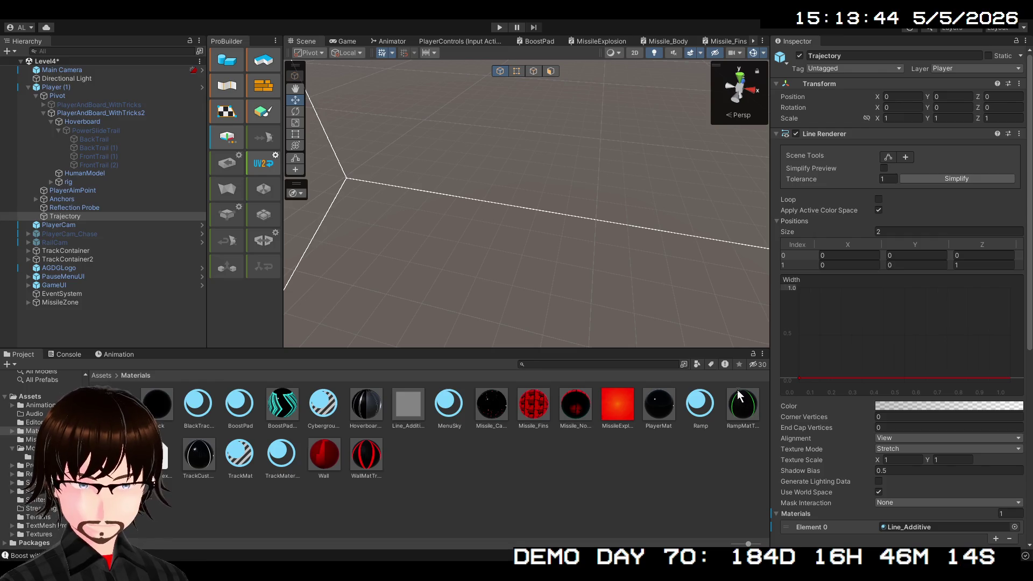
pyautogui.press('Down')
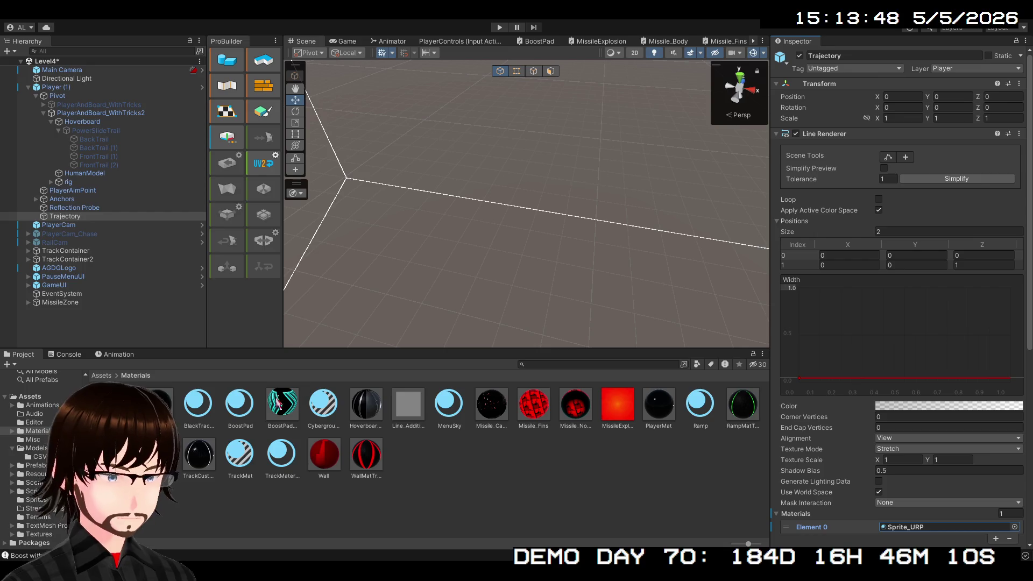
pyautogui.click(100, 375)
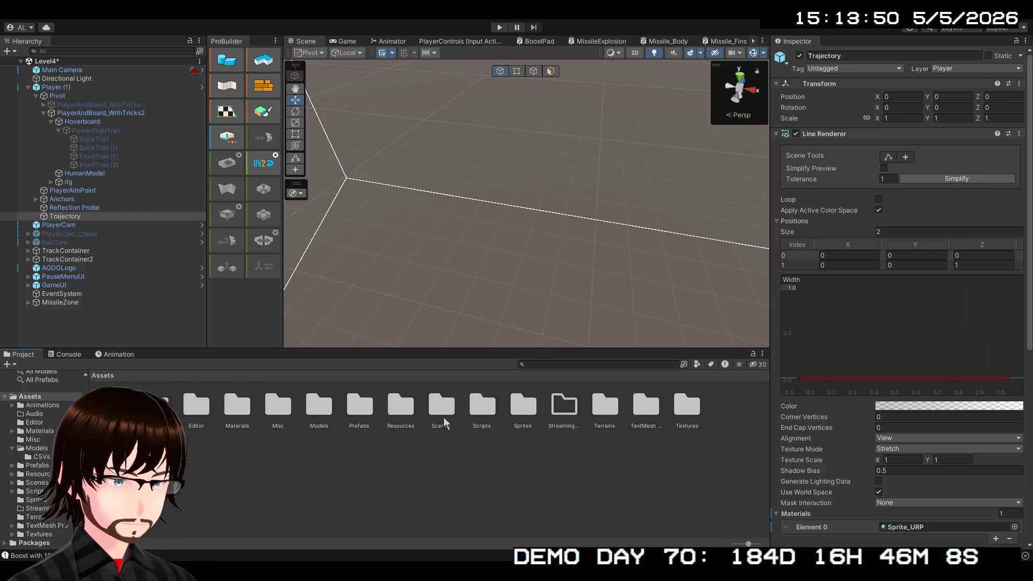
# - Open the Player (1) prefab from the Prefabs folder in Prefab Mode
pyautogui.doubleClick(359, 406)
pyautogui.click(324, 457)
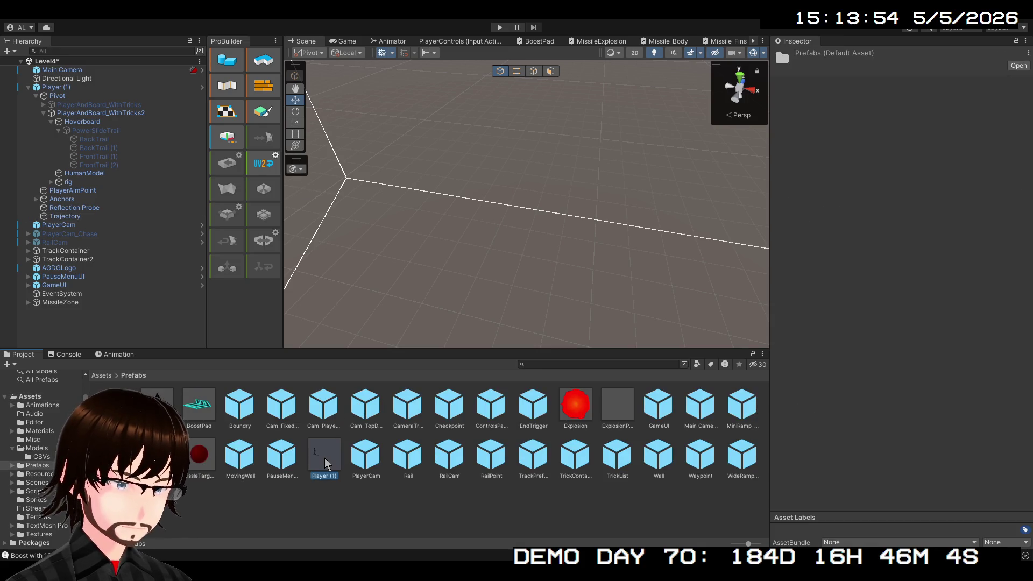
pyautogui.doubleClick(324, 458)
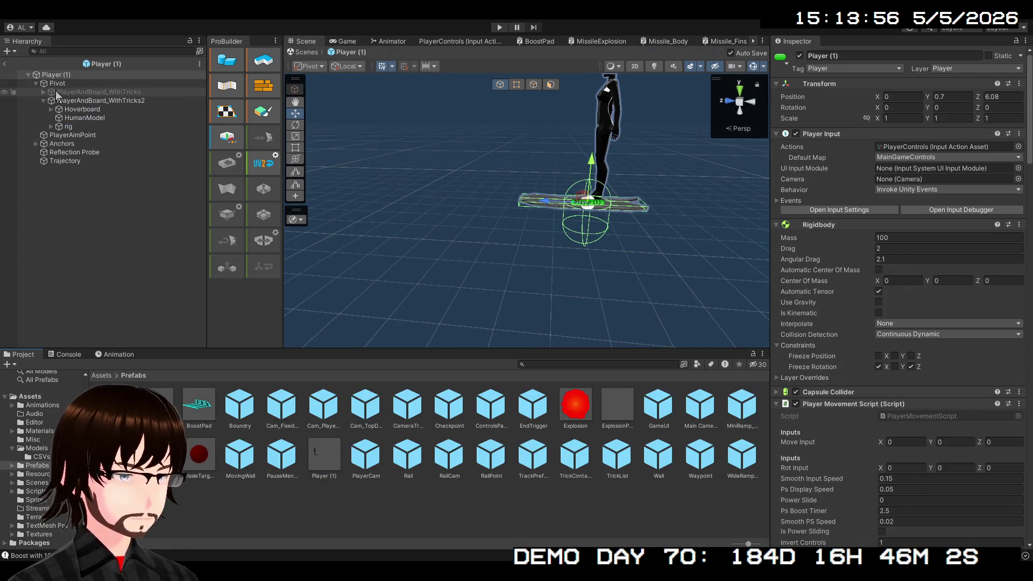
# - Expand Hoverboard > PowerSlideTrail and inspect BackTrail's and Trajectory's materials, then select Player (1)
pyautogui.click(51, 109)
pyautogui.click(59, 118)
pyautogui.click(83, 127)
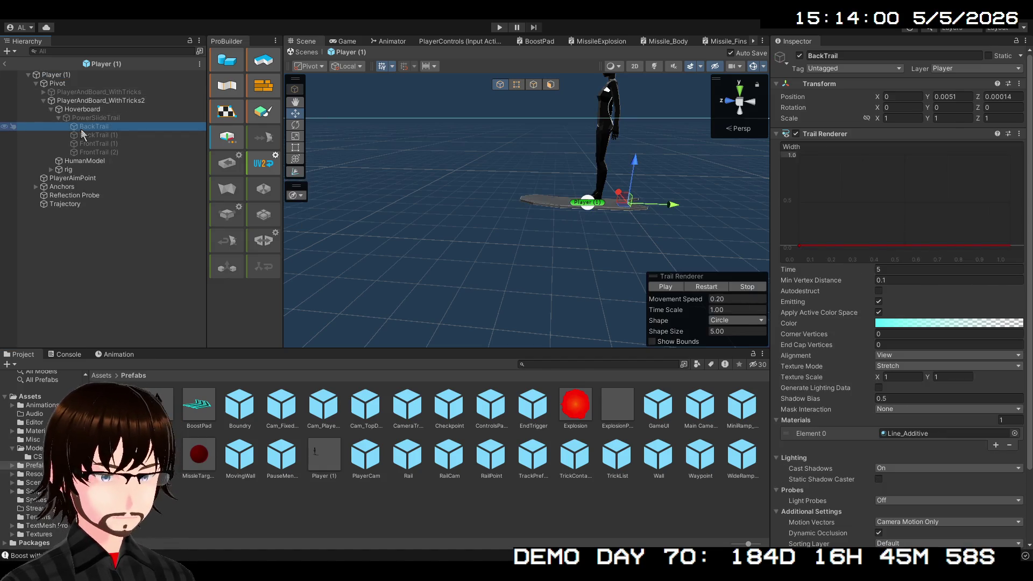
pyautogui.click(73, 206)
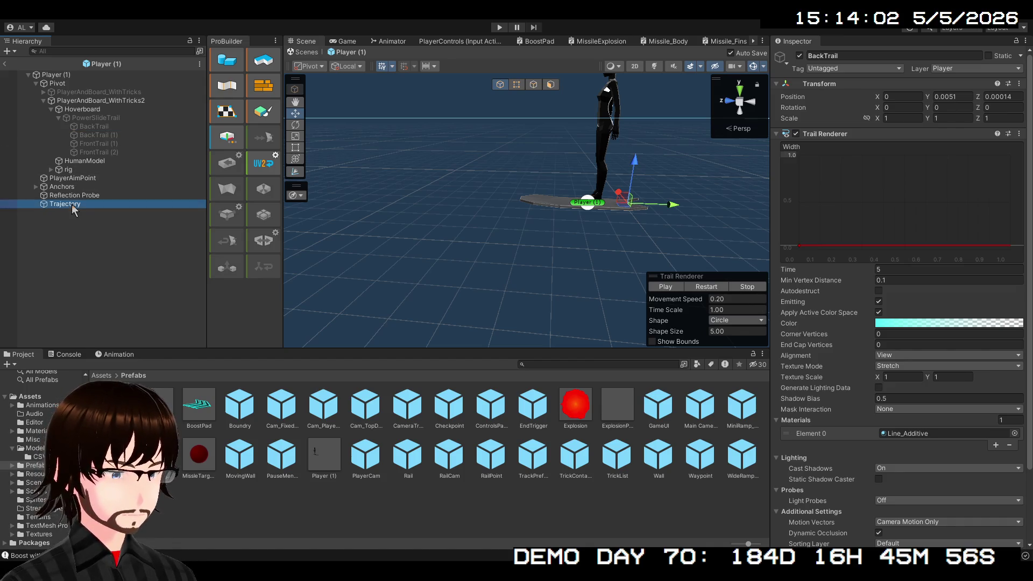
pyautogui.click(1017, 531)
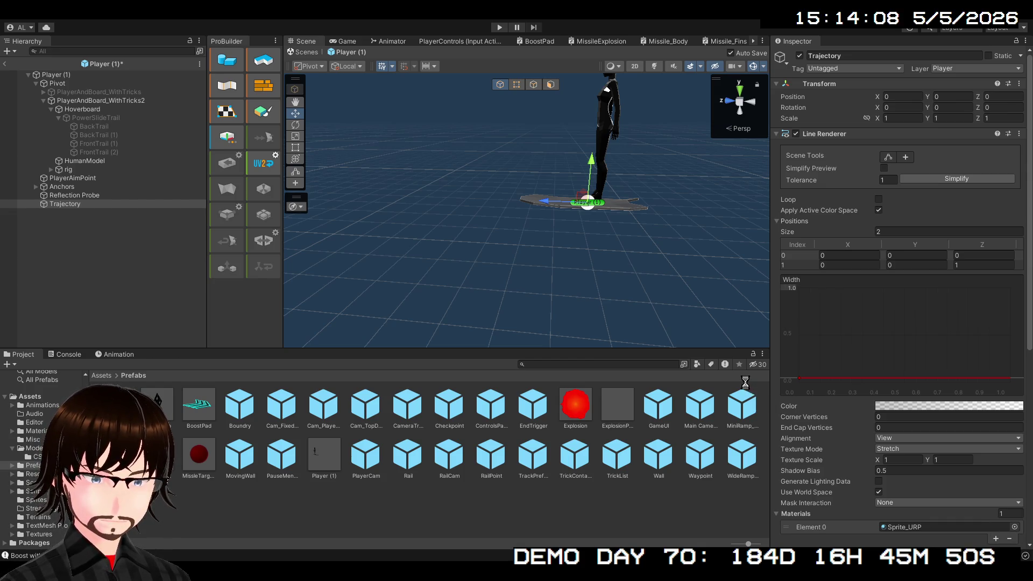
pyautogui.click(56, 75)
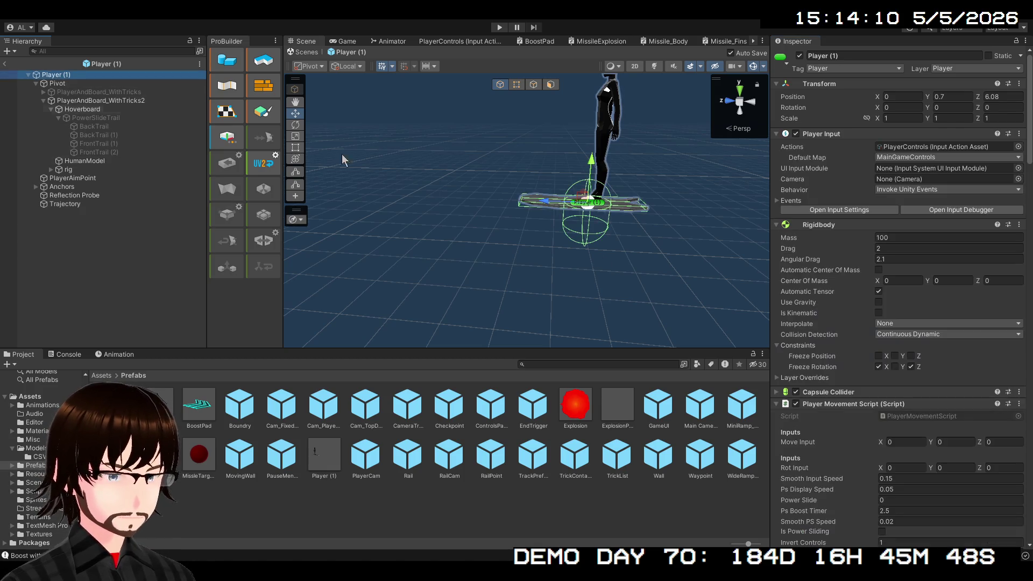
# - Set Player (1)'s Line Renderer Element 0 material to Sprite_URP, then clear the selection
pyautogui.scroll(-15, 922, 429)
pyautogui.scroll(-20, 920, 344)
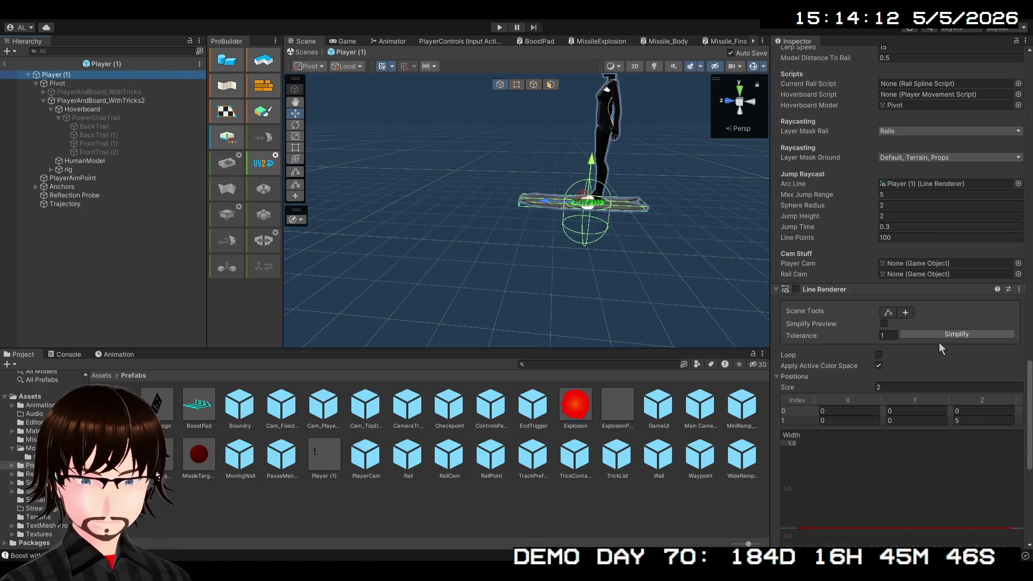
pyautogui.scroll(-2, 1002, 430)
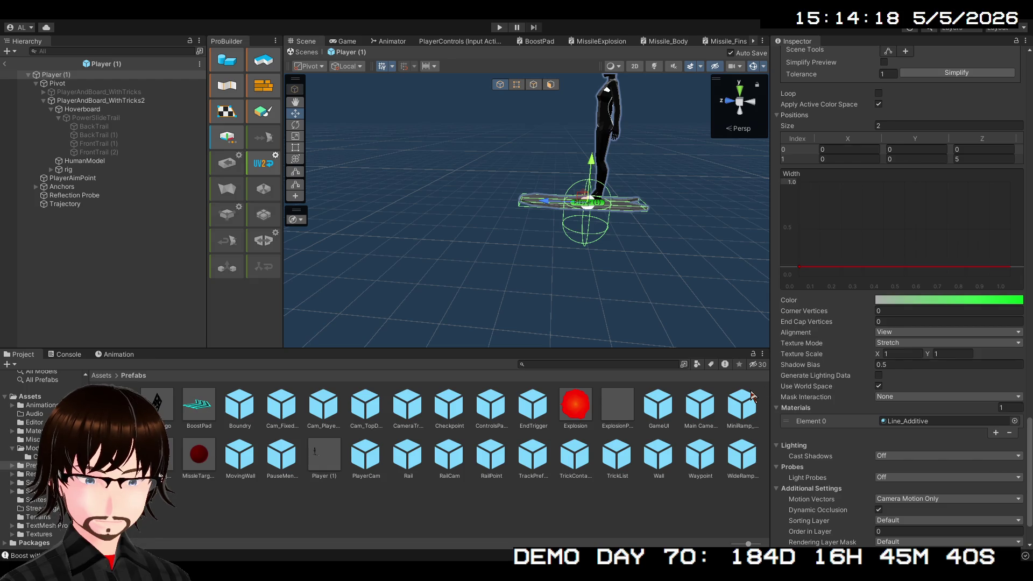
pyautogui.hotkey('ctrl', 'z')
pyautogui.scroll(1, 897, 303)
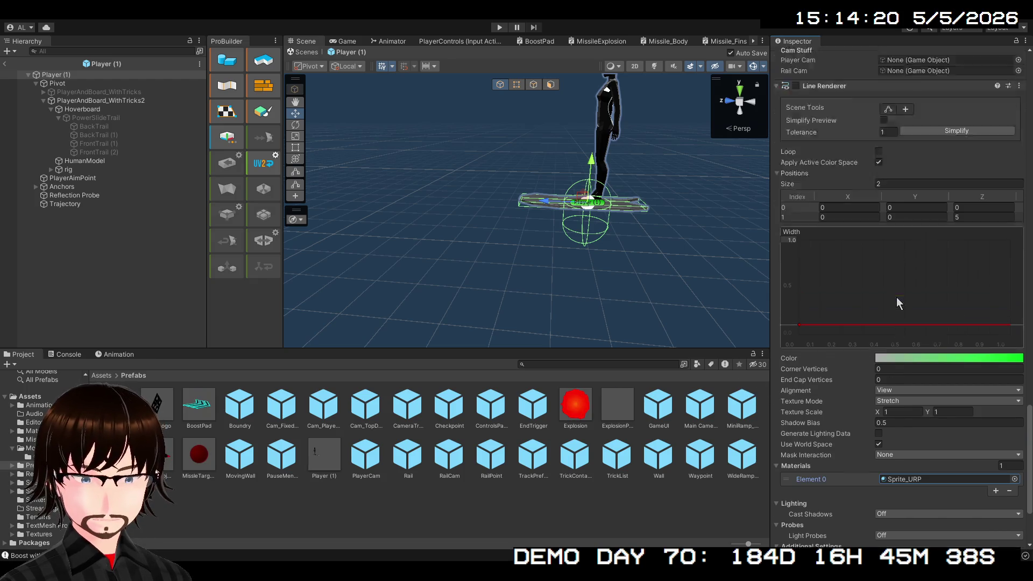
pyautogui.scroll(5, 896, 299)
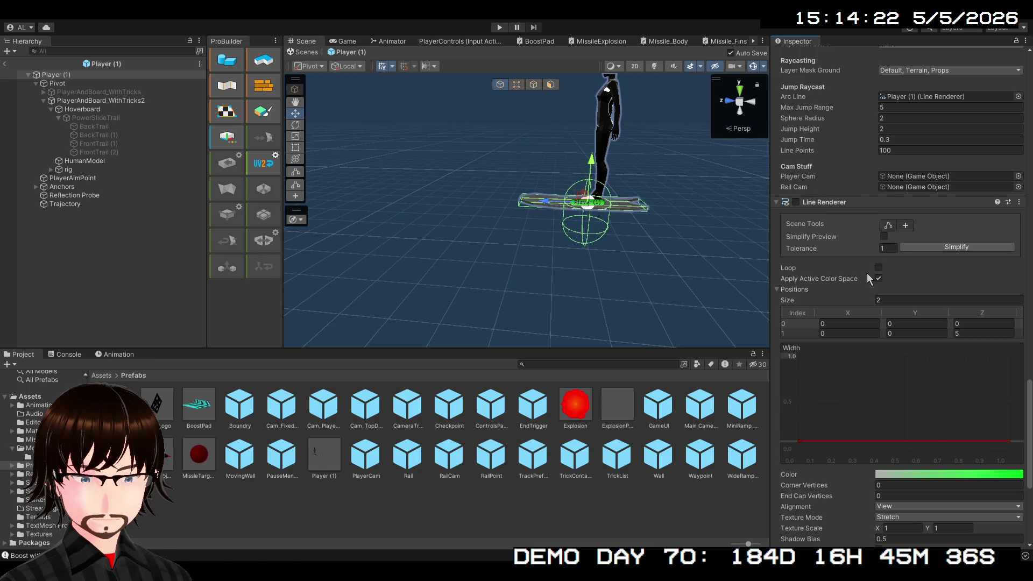
pyautogui.scroll(-4, 870, 280)
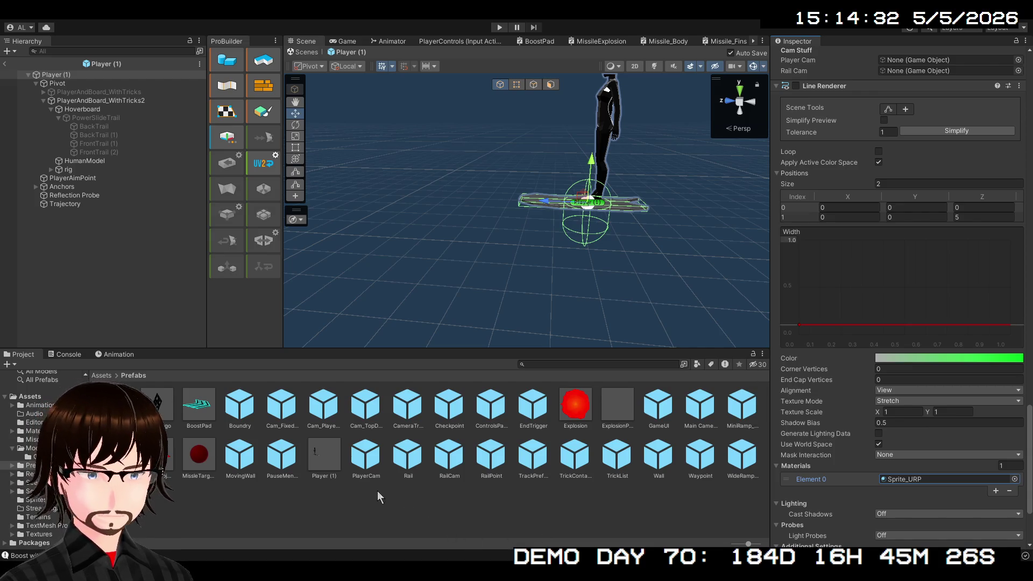
pyautogui.click(127, 272)
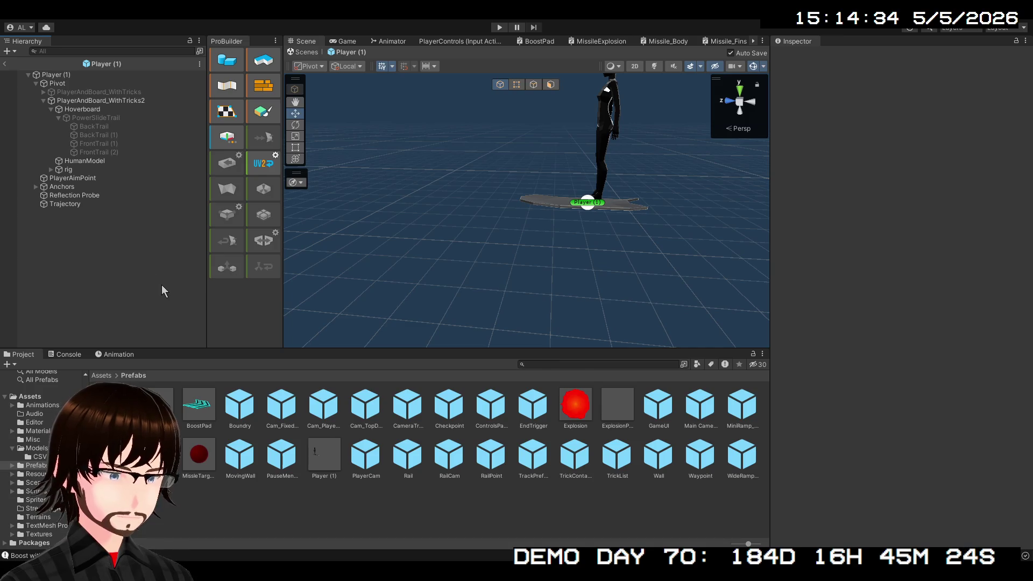
# - Create an empty GameObject with a Trail Renderer in Player (1), then select Trajectory for comparison
pyautogui.hotkey('ctrl', 'shift', 'n')
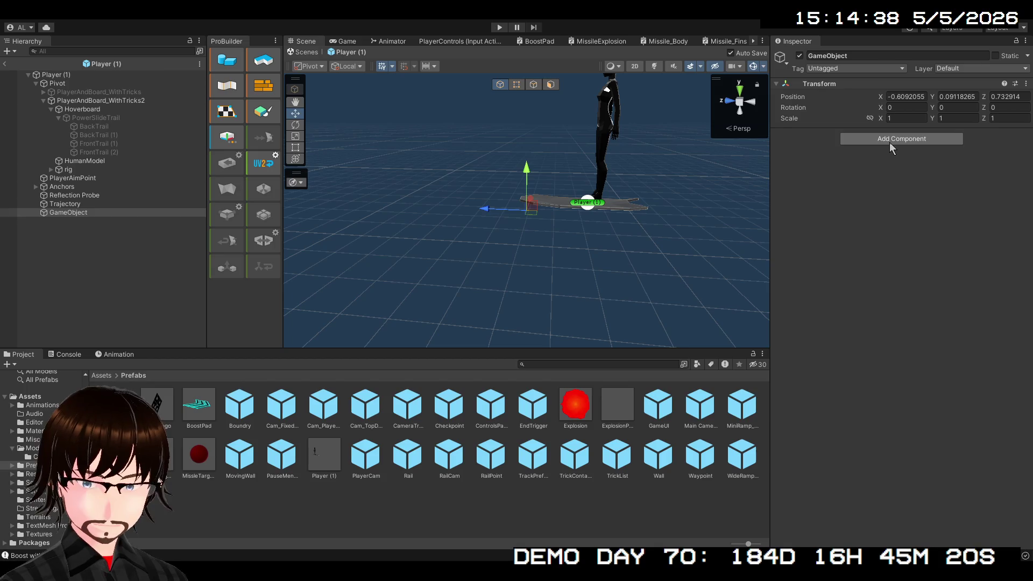
pyautogui.click(874, 181)
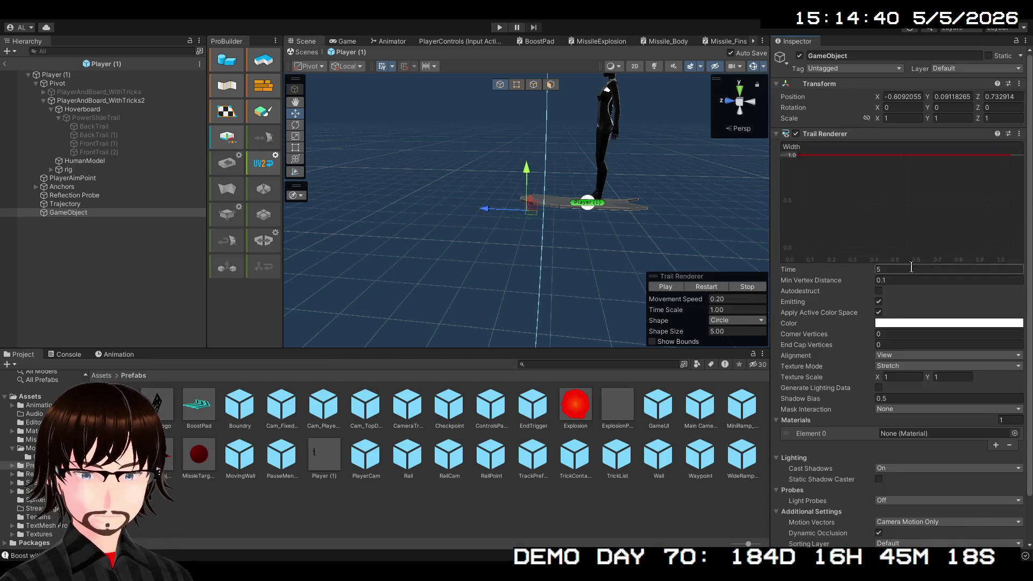
pyautogui.scroll(-2, 909, 262)
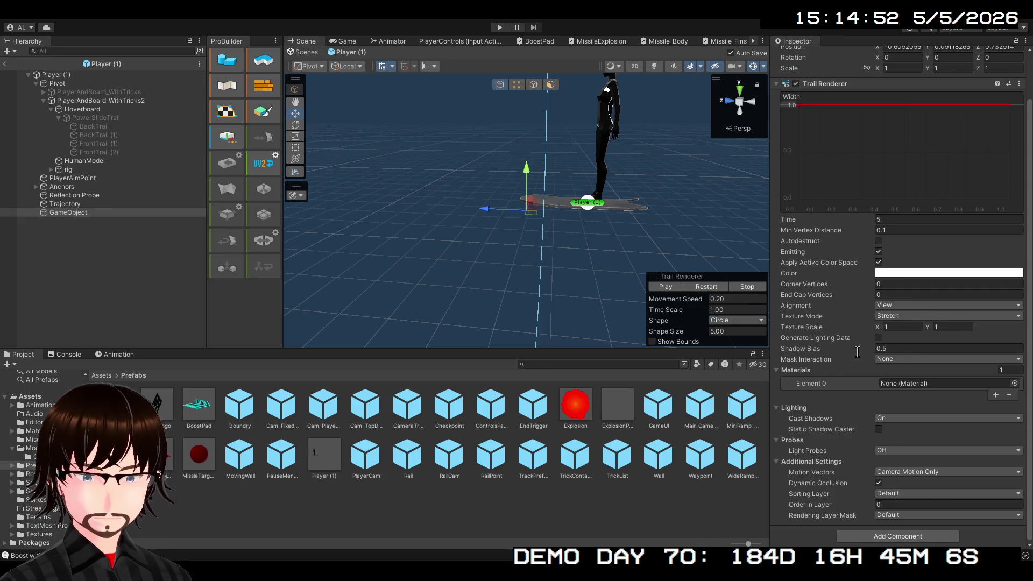
pyautogui.click(1028, 342)
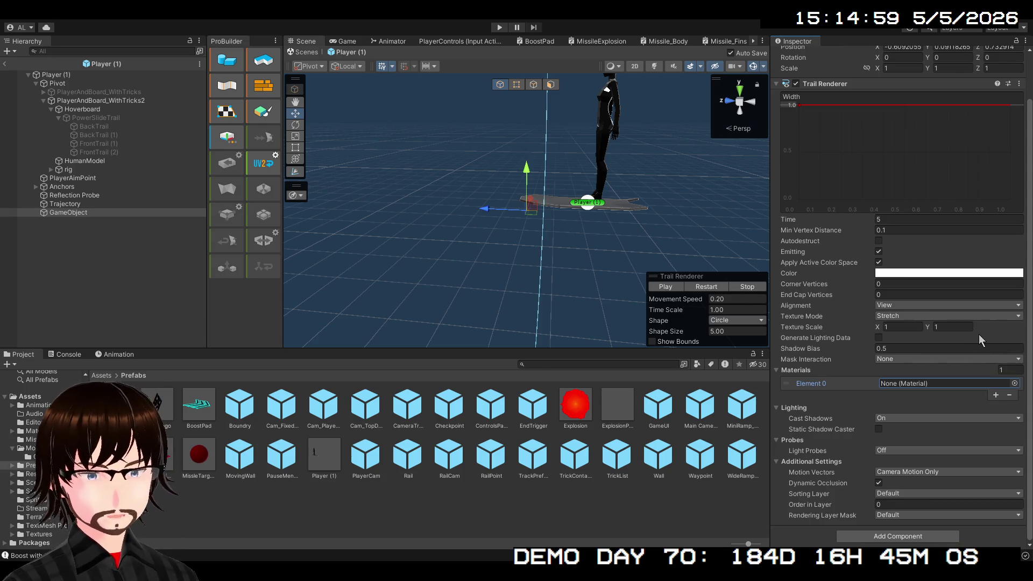
pyautogui.click(67, 212)
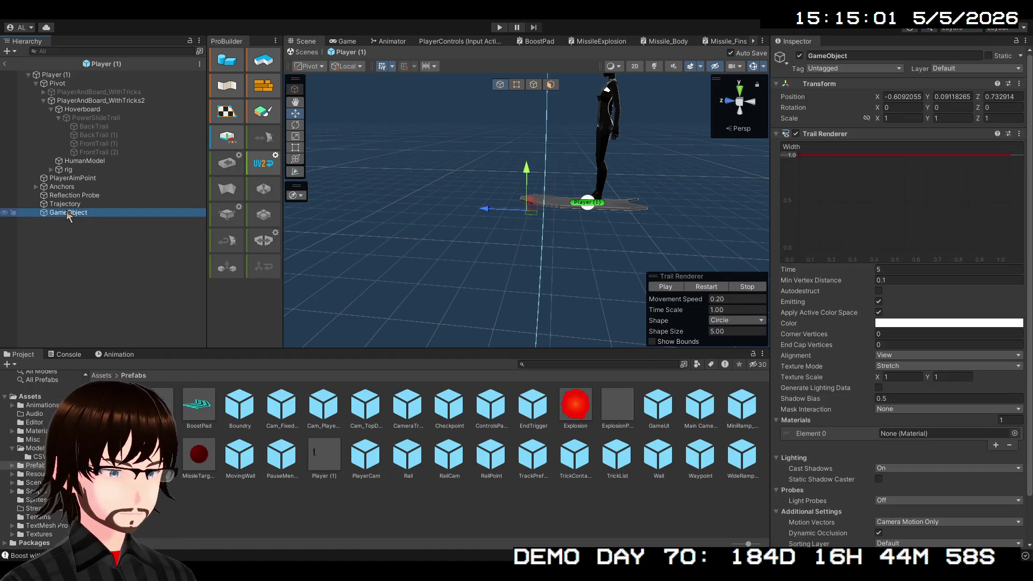
pyautogui.click(79, 205)
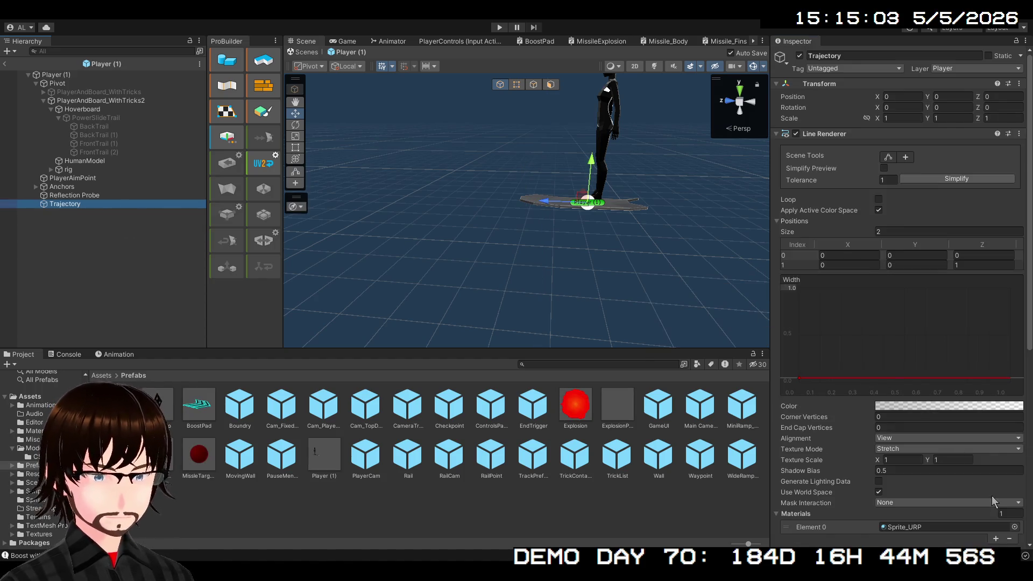
# - Swap the Trajectory line's material to Line_Additive
pyautogui.scroll(-1, 996, 512)
pyautogui.click(1012, 500)
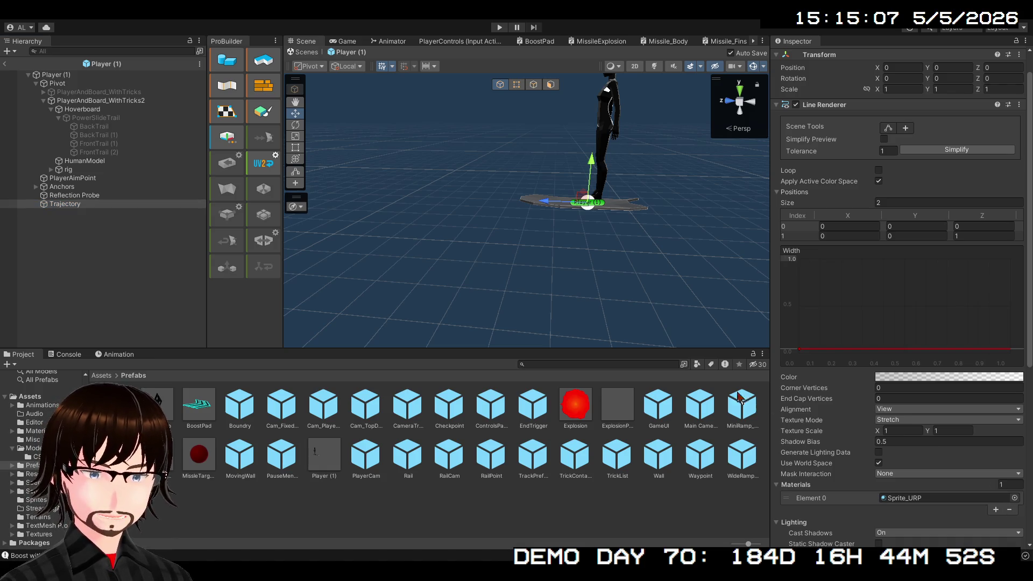
pyautogui.click(811, 498)
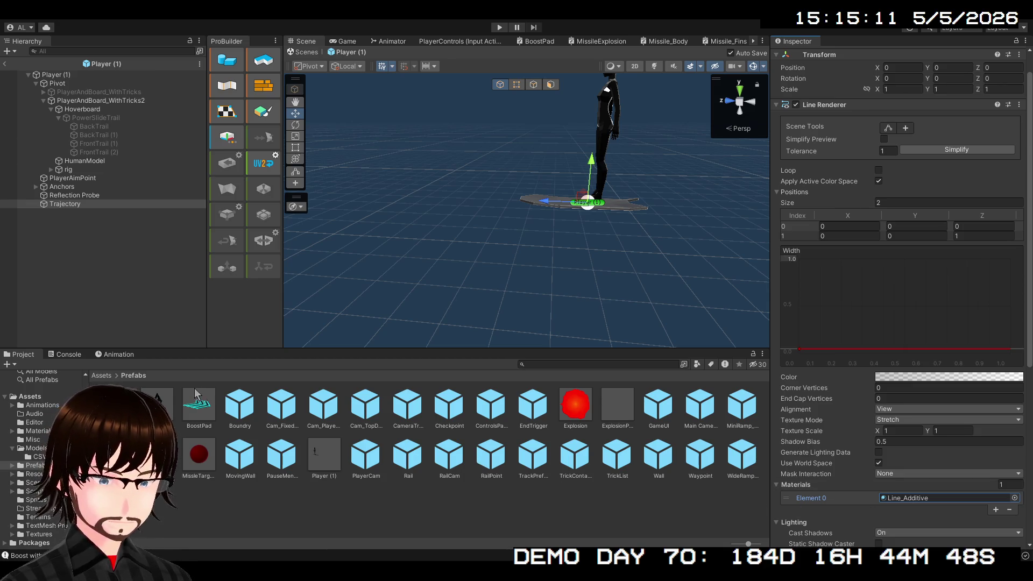
# - Select all four trail objects and change their shared trail material, trying Sprites-Default
pyautogui.click(94, 126)
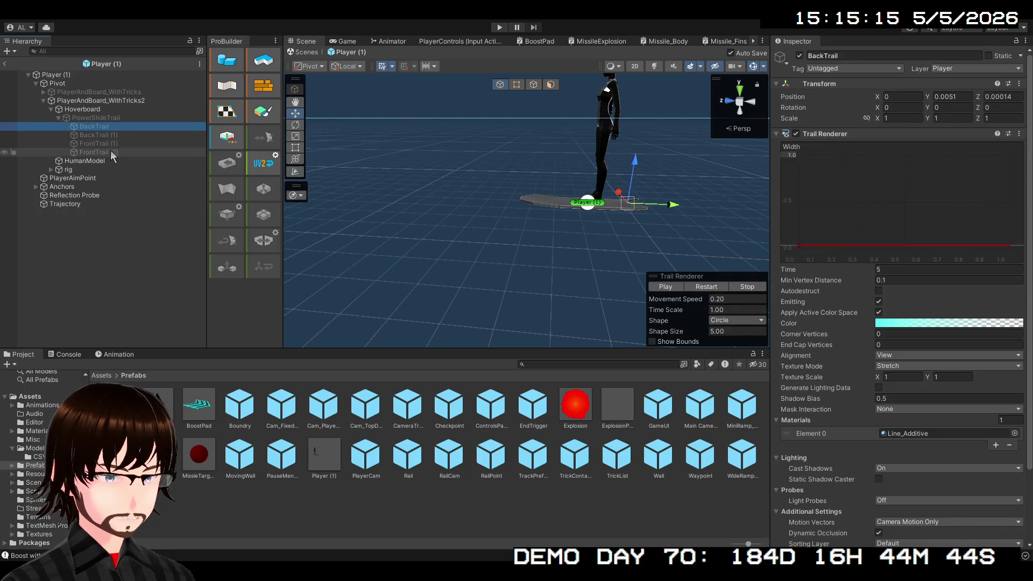
pyautogui.keyDown('shift'); pyautogui.click(110, 151); pyautogui.keyUp('shift')
pyautogui.click(935, 433)
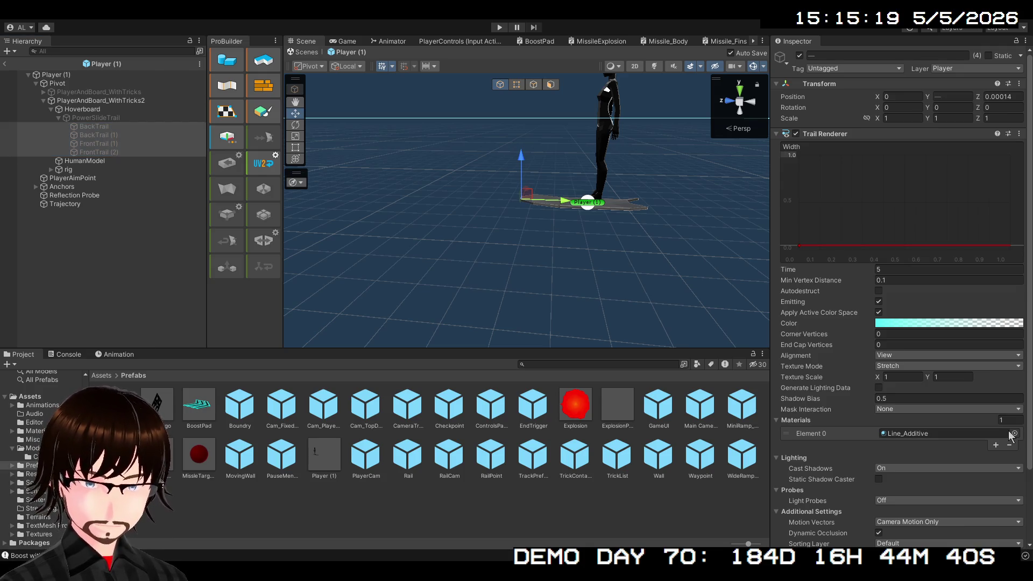
pyautogui.hotkey('ctrl', 'z')
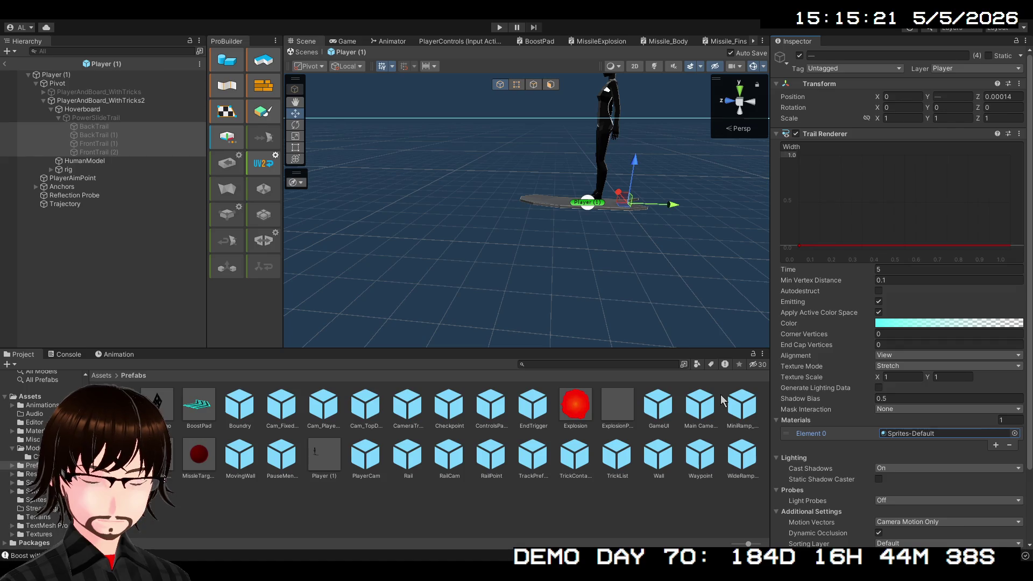
pyautogui.click(970, 425)
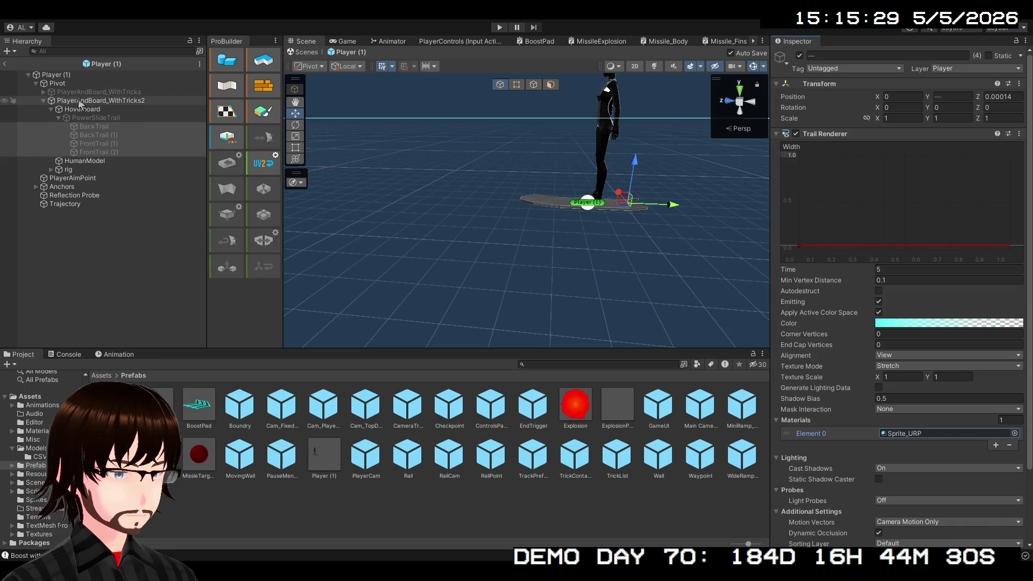
# - Set Player (1)'s arc line material back to Line_Additive, then open the Materials folder
pyautogui.click(65, 75)
pyautogui.scroll(-10, 899, 428)
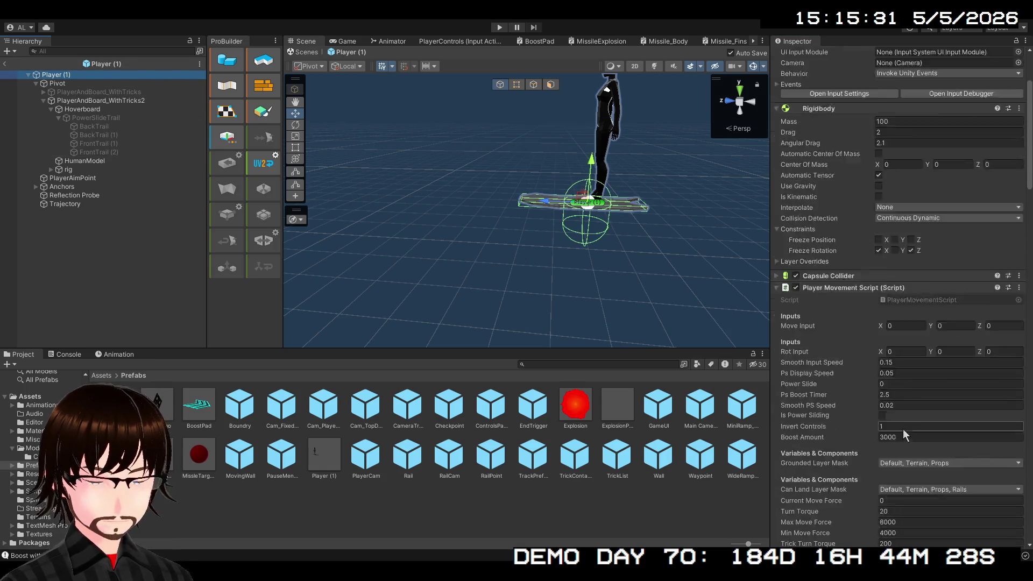
pyautogui.scroll(-20, 919, 397)
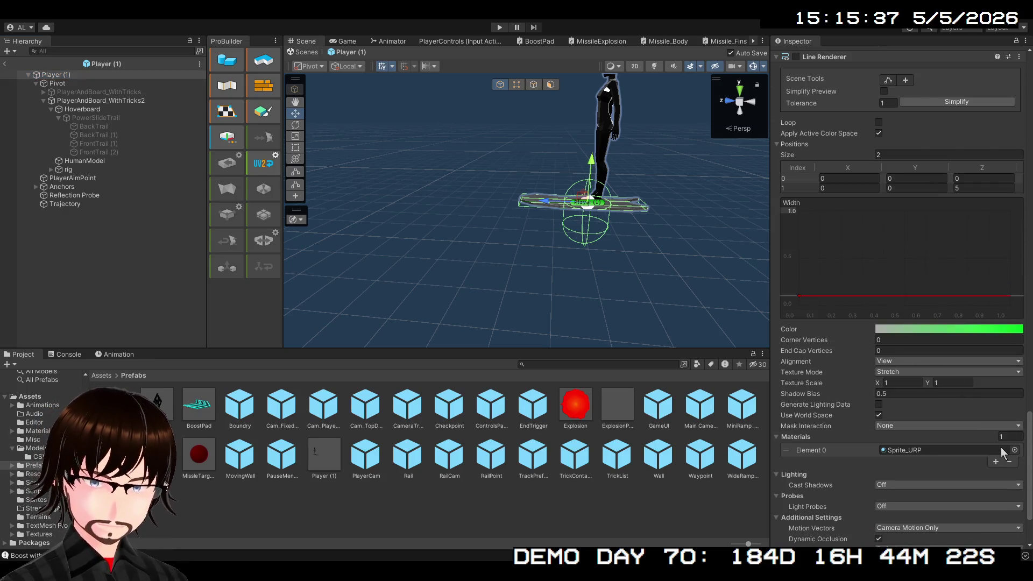
pyautogui.moveTo(790, 409); pyautogui.dragTo(947, 450)
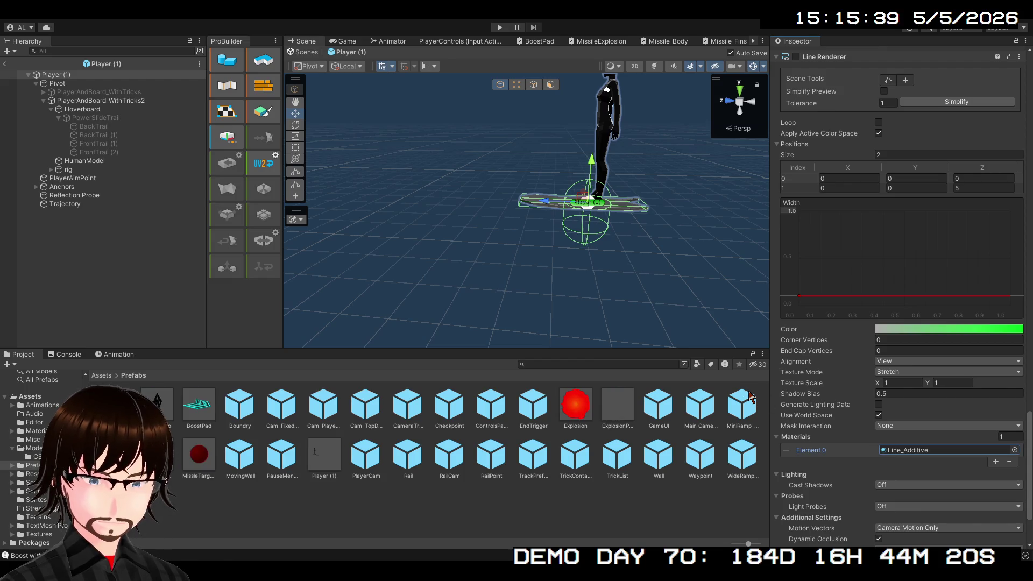
pyautogui.click(101, 375)
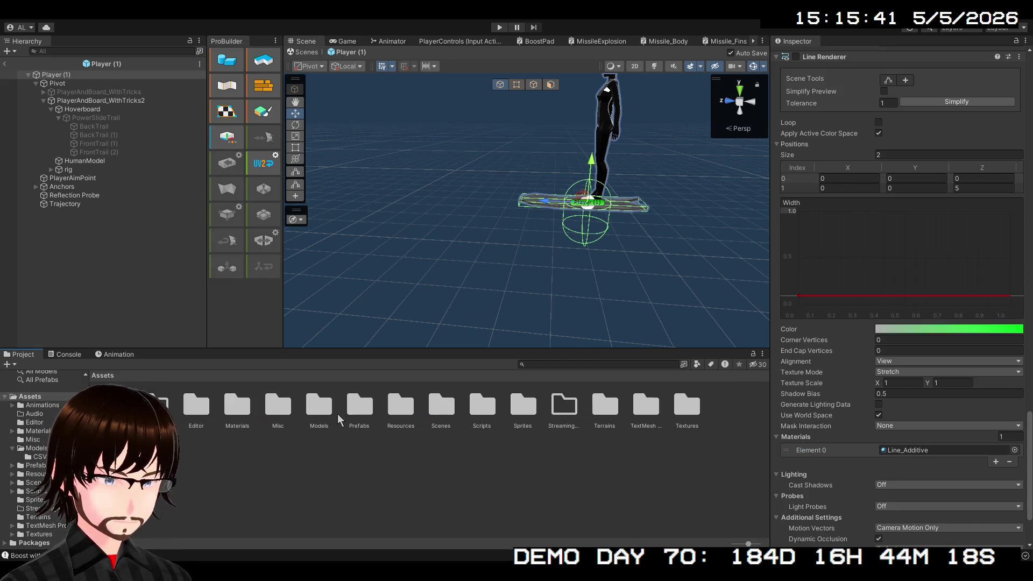
pyautogui.doubleClick(237, 405)
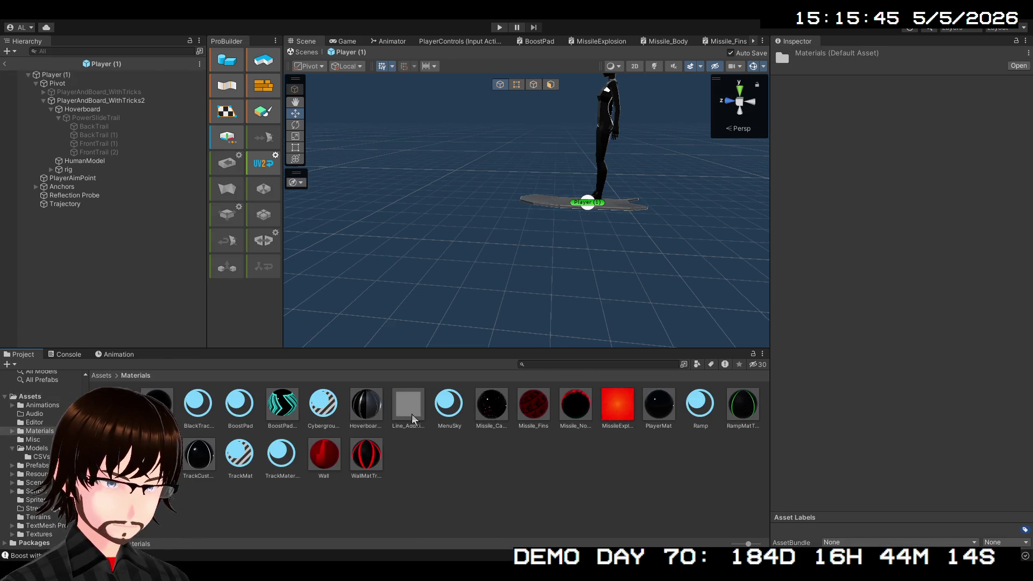
# - Rename the Line_Additive material to Line
pyautogui.click(412, 414)
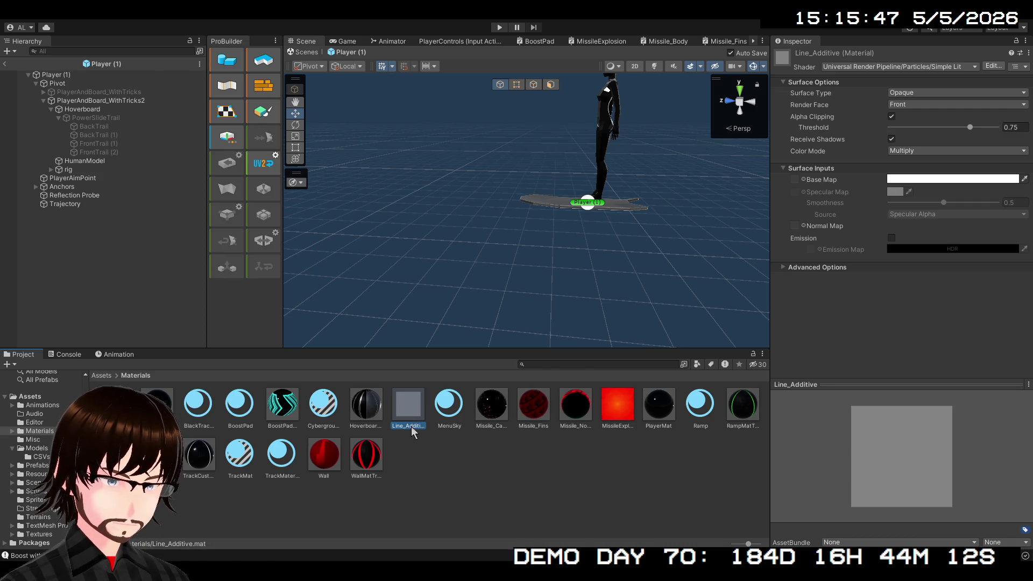
pyautogui.click(409, 427)
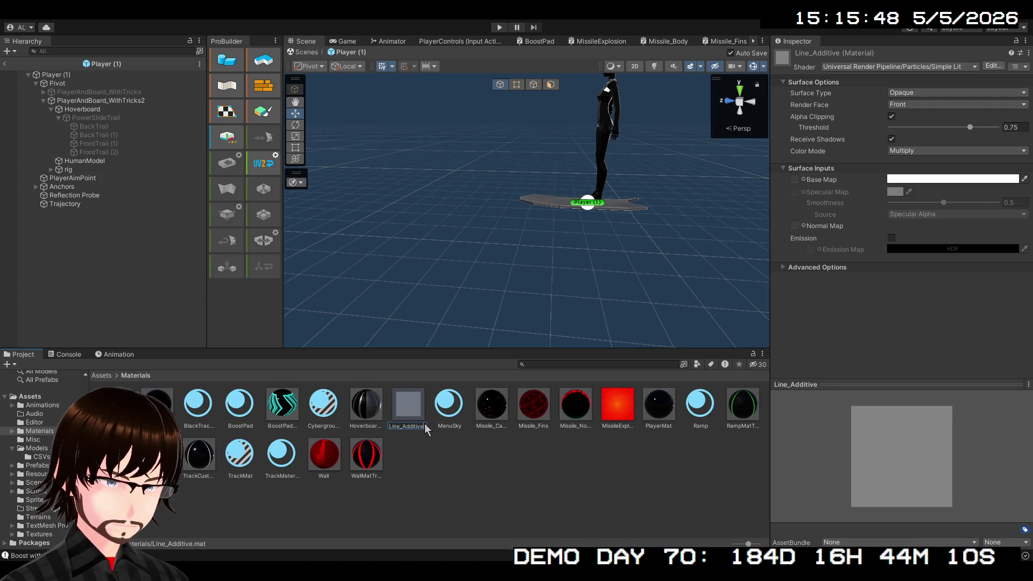
pyautogui.write('Line')
pyautogui.press('Return')
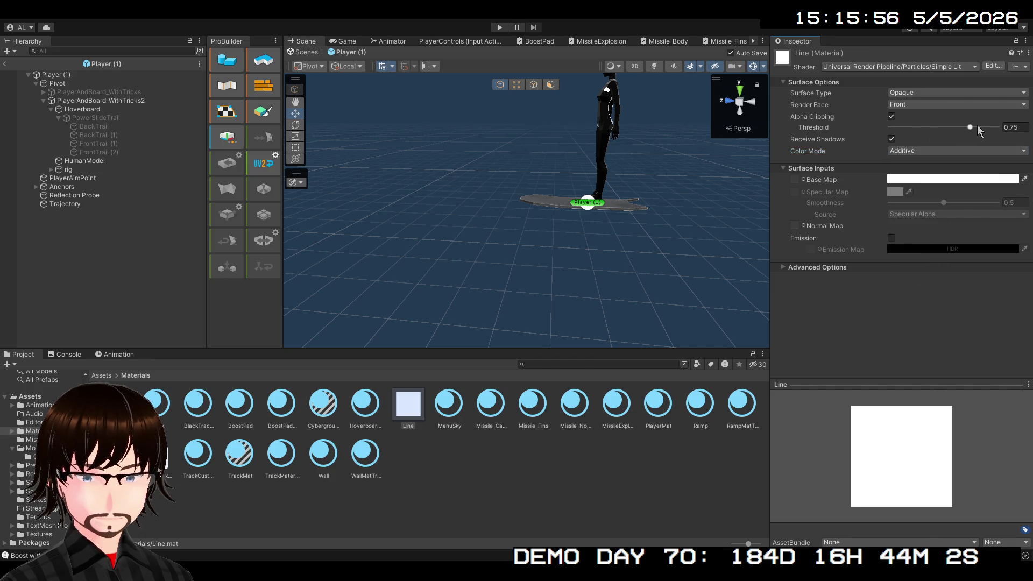
# - Give the Line material an alpha-clip threshold of 0.5, then return to the Level4 scene
pyautogui.click(892, 116)
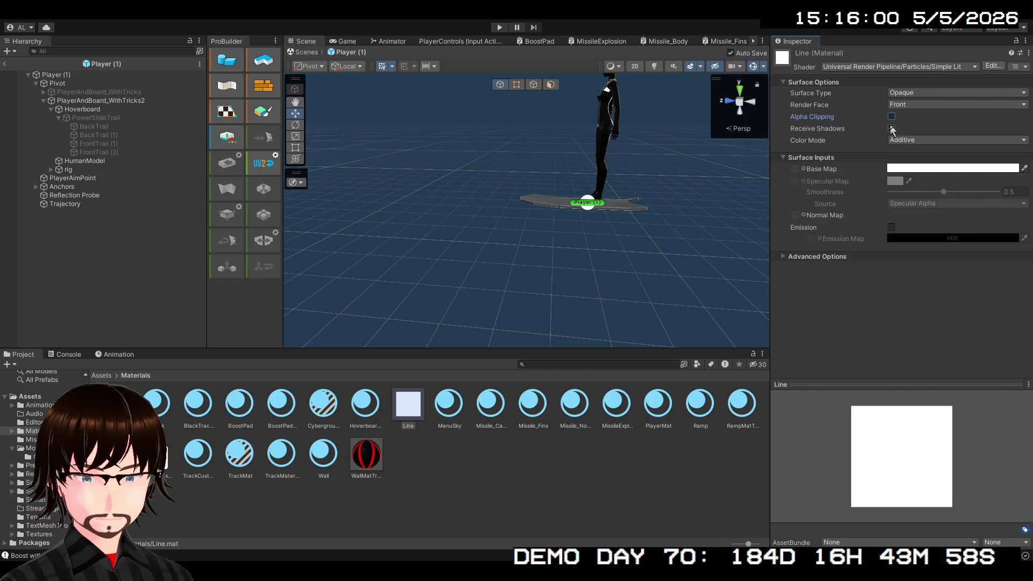
pyautogui.click(892, 117)
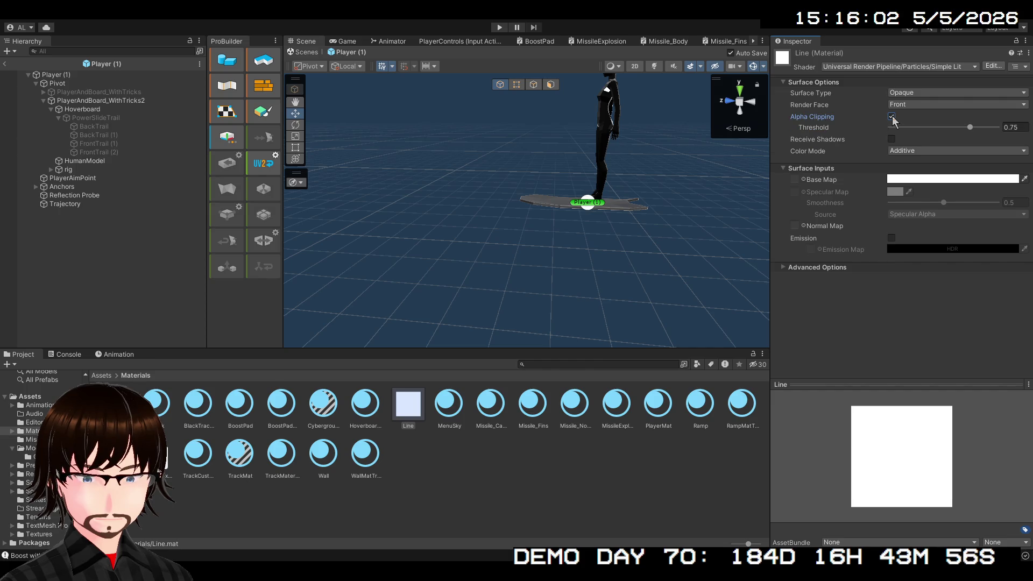
pyautogui.moveTo(957, 129); pyautogui.dragTo(947, 128)
pyautogui.click(1010, 128)
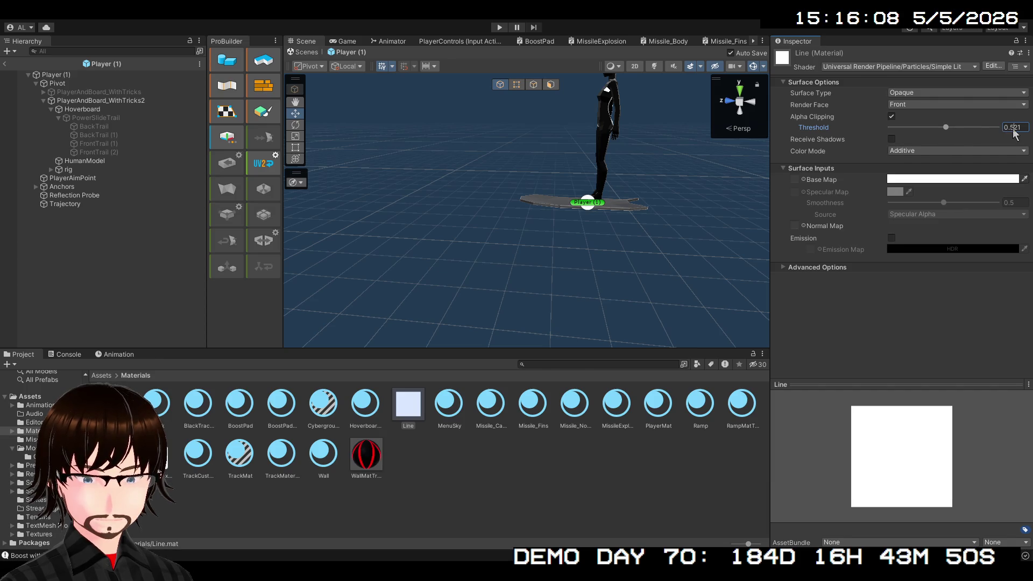
pyautogui.write('0.5')
pyautogui.press('Return')
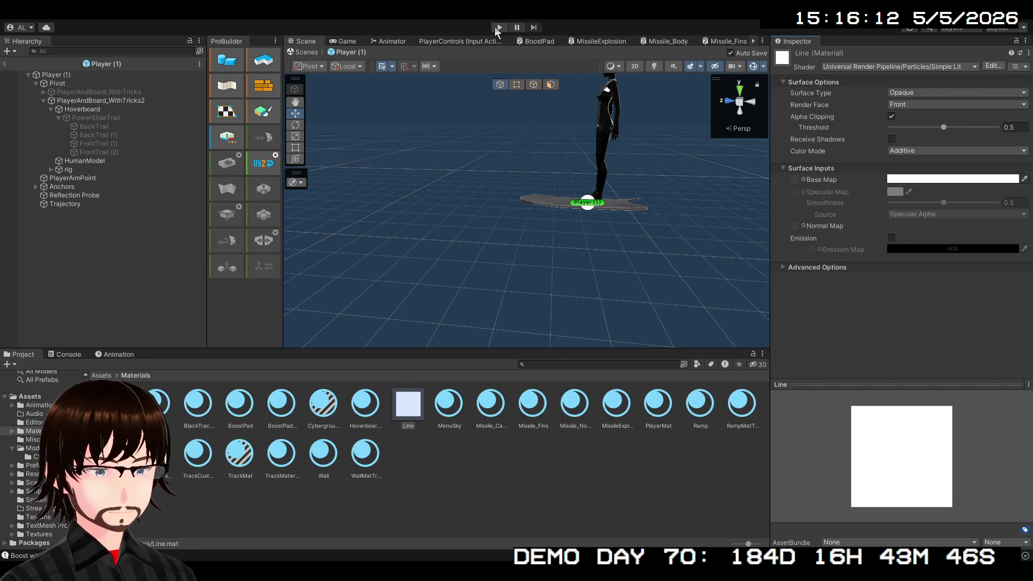
pyautogui.click(4, 63)
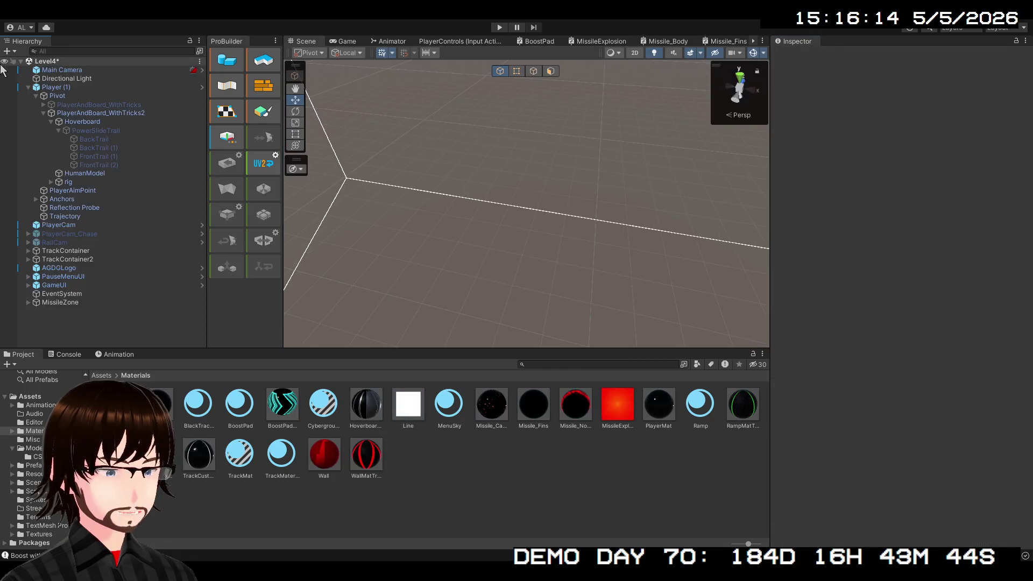
# - Set the Trajectory Line Renderer's Element 0 material to Line instead of Sprite_URP
pyautogui.click(73, 216)
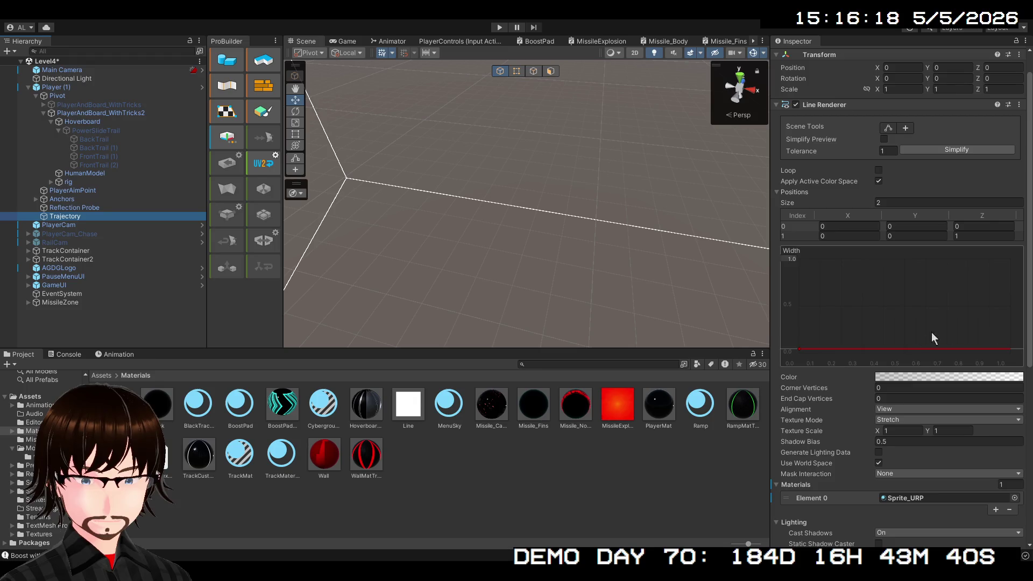
pyautogui.scroll(-3, 904, 388)
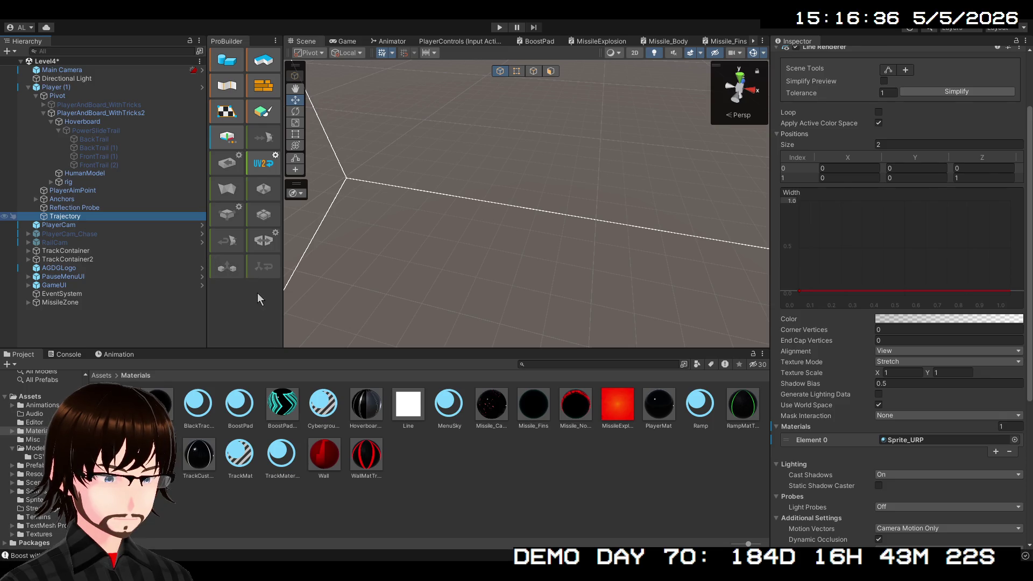
pyautogui.click(825, 142)
pyautogui.scroll(3, 825, 142)
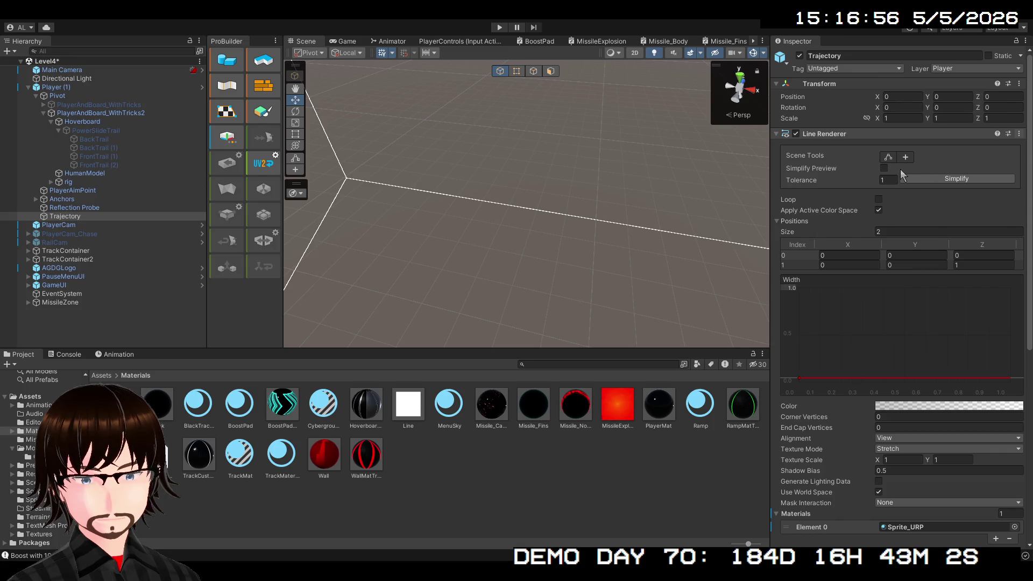
pyautogui.hotkey('ctrl', 'z')
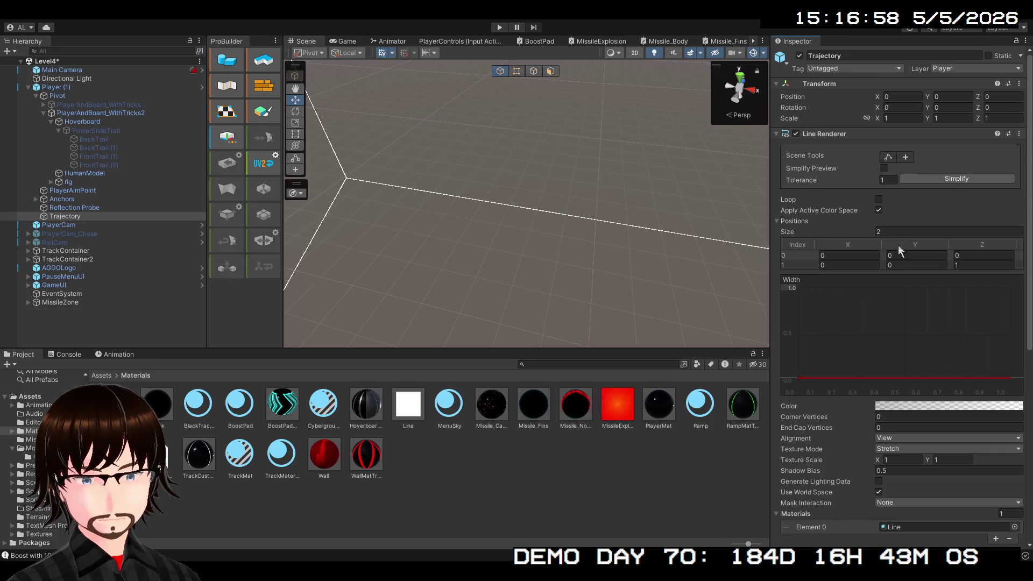
pyautogui.click(108, 139)
pyautogui.scroll(-4, 954, 350)
pyautogui.scroll(3, 955, 350)
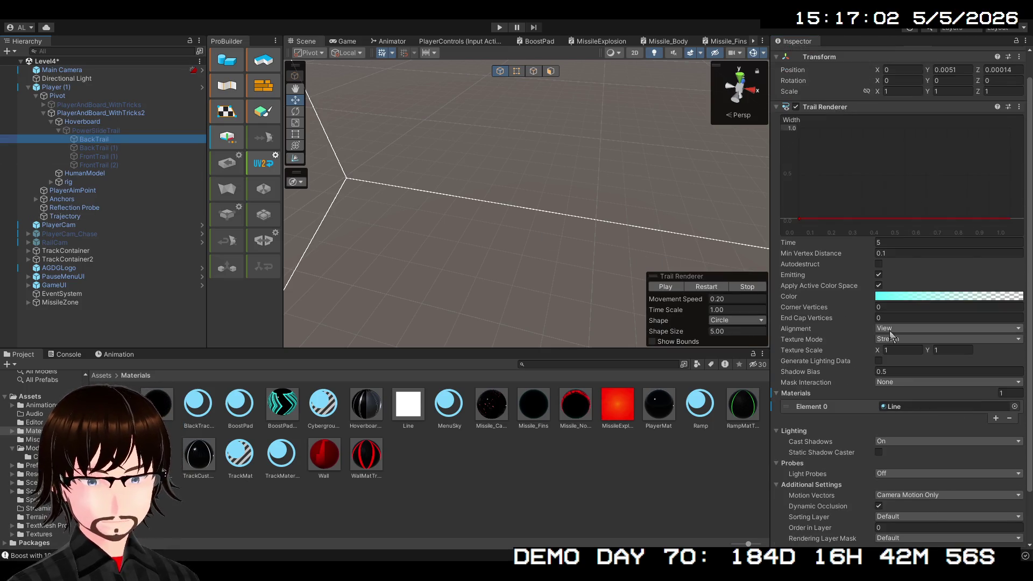
pyautogui.scroll(1, 890, 334)
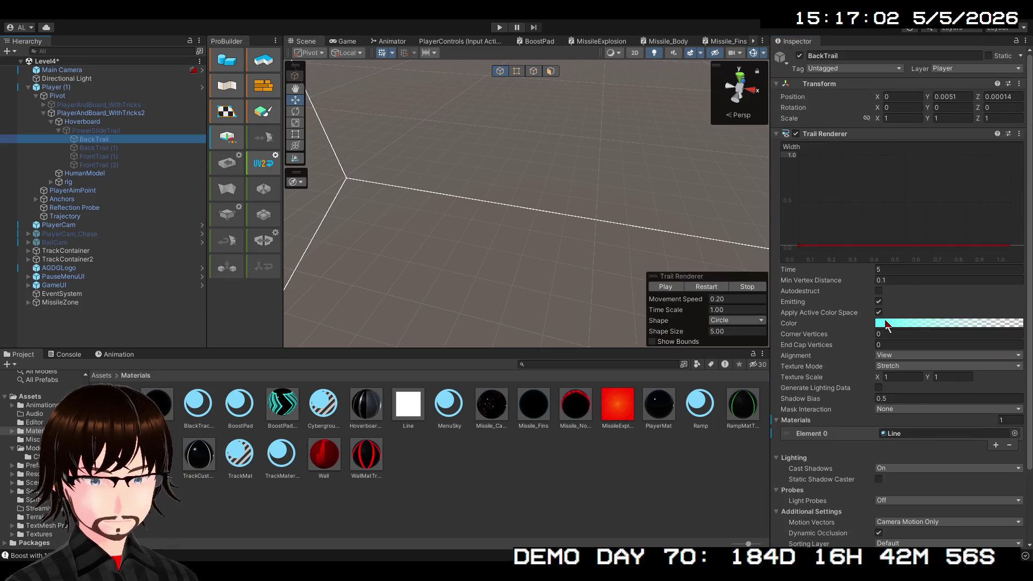
pyautogui.click(109, 131)
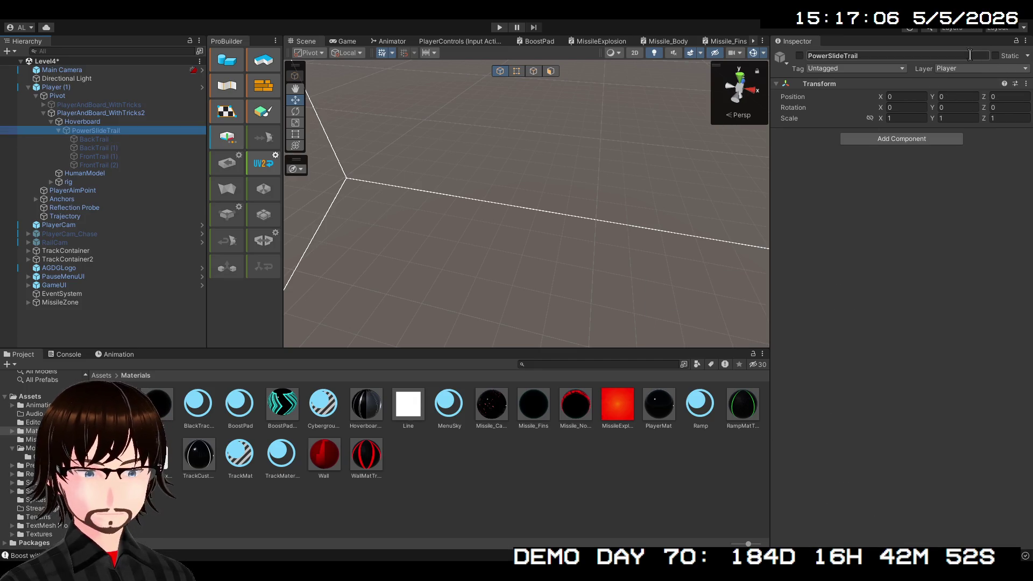
pyautogui.click(105, 139)
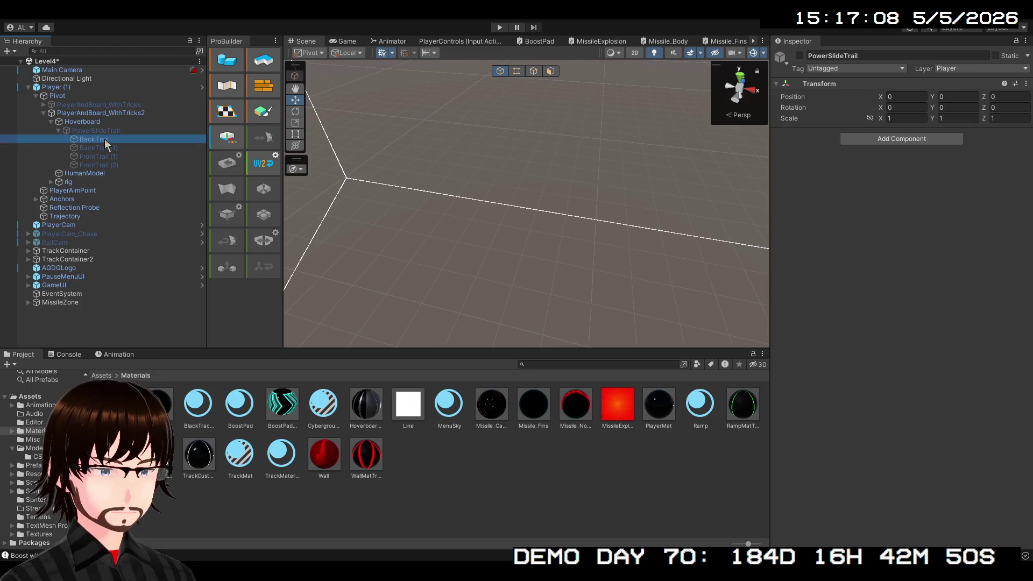
pyautogui.keyDown('shift'); pyautogui.click(113, 165); pyautogui.keyUp('shift')
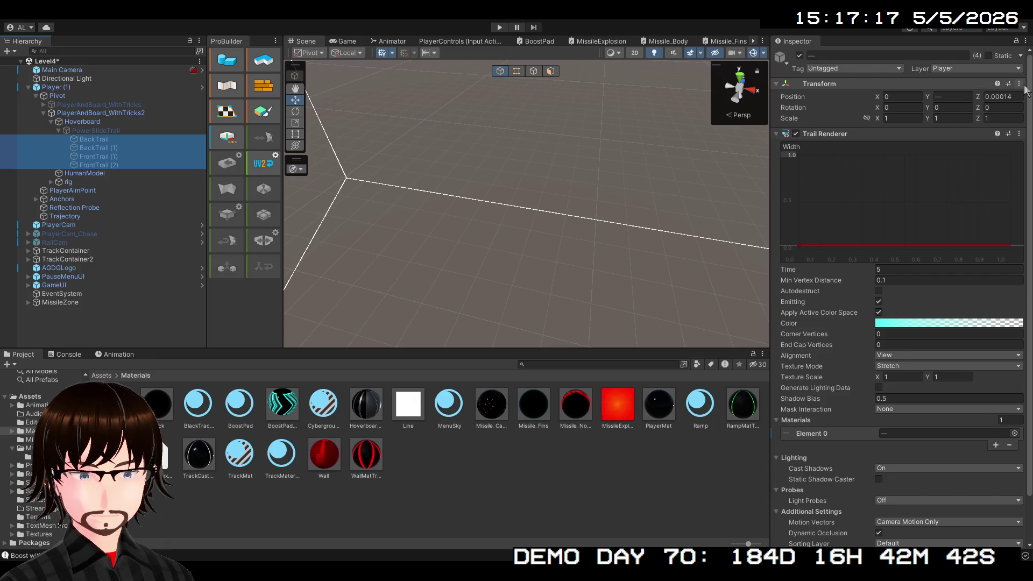
pyautogui.click(879, 135)
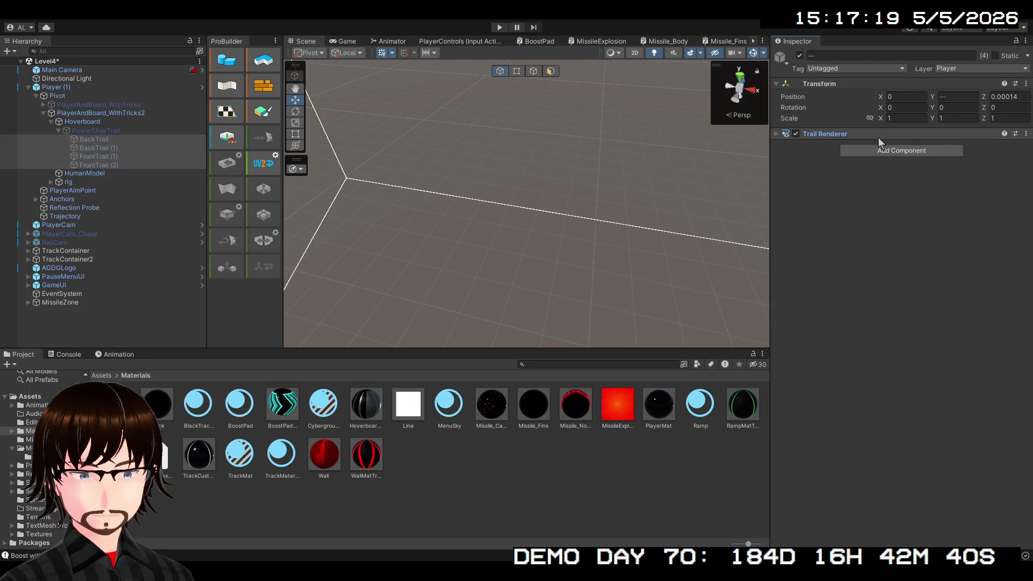
pyautogui.click(884, 134)
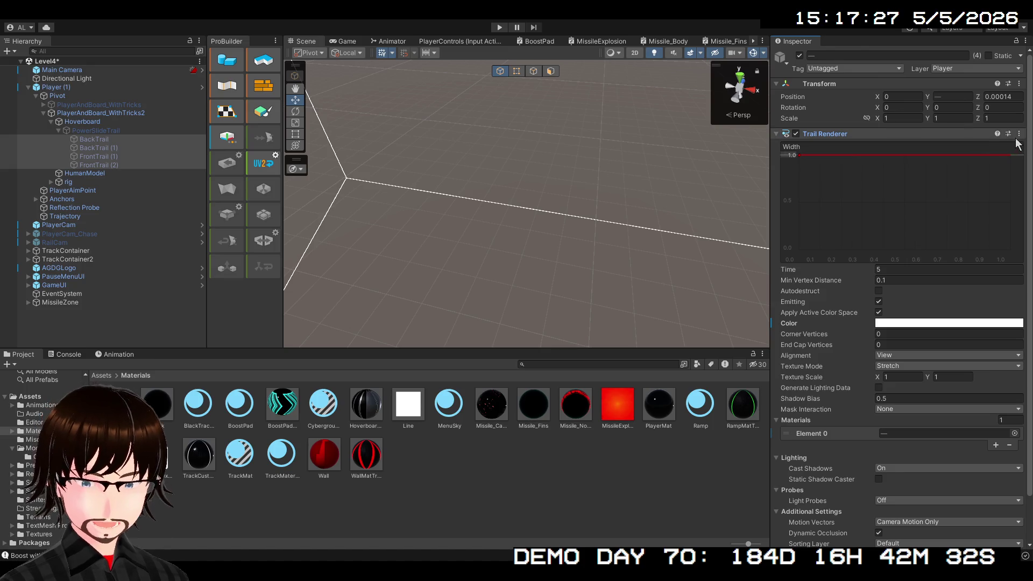
pyautogui.hotkey('ctrl', 'z')
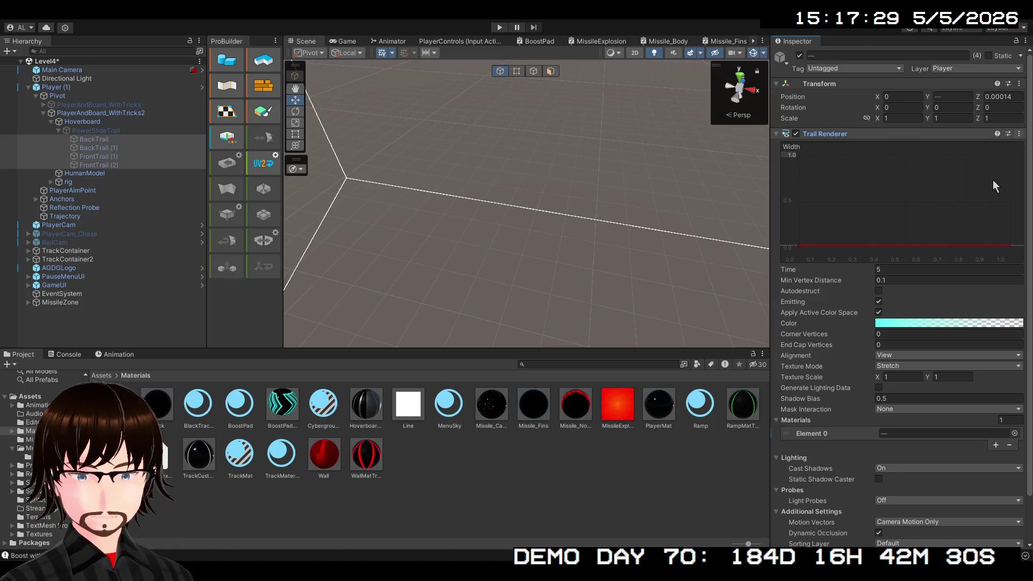
pyautogui.click(127, 150)
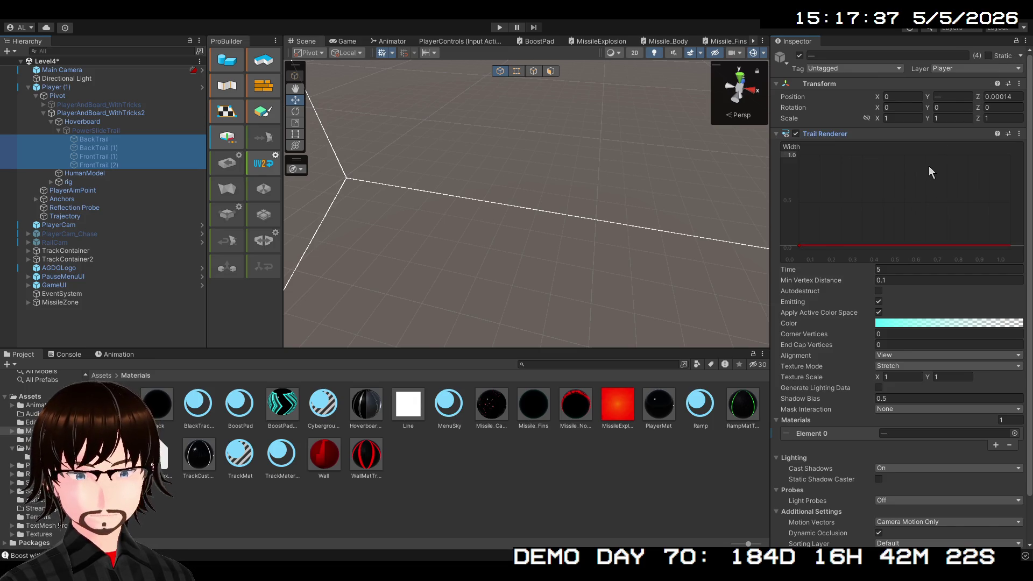
pyautogui.click(934, 38)
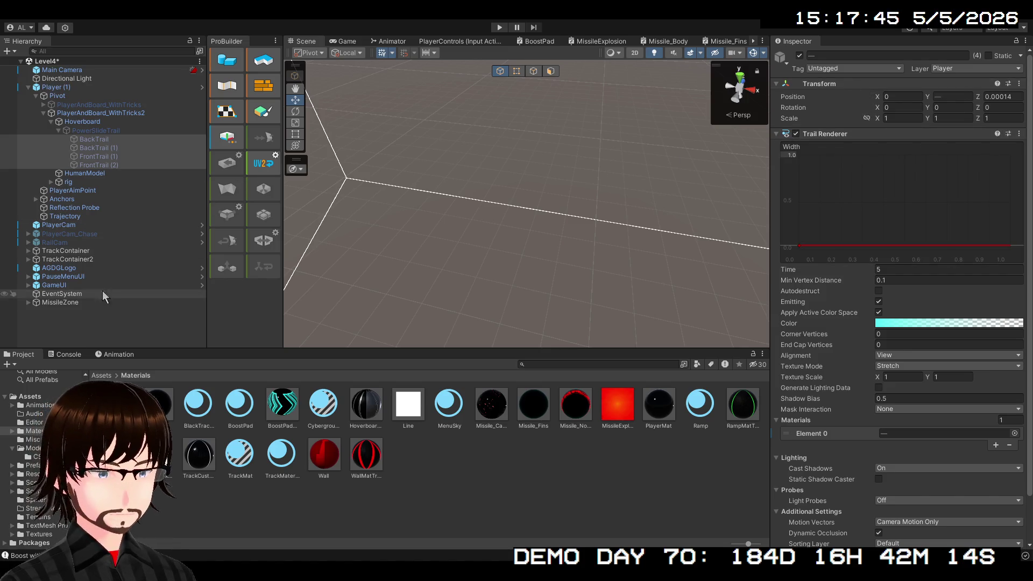
pyautogui.click(80, 222)
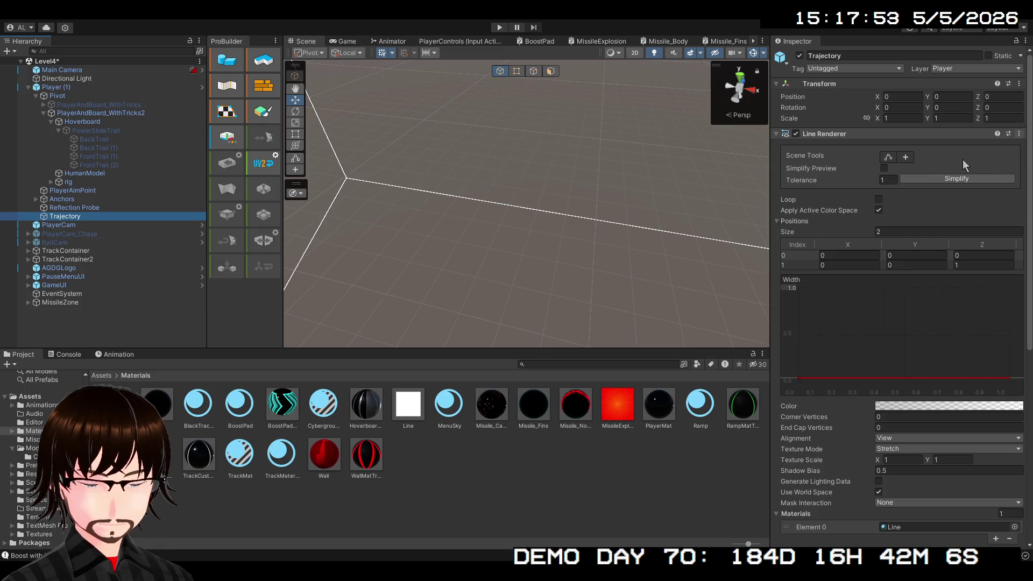
# - Look over Trajectory's Line Renderer and its Line material, then select BackTrail for its trail settings
pyautogui.click(903, 29)
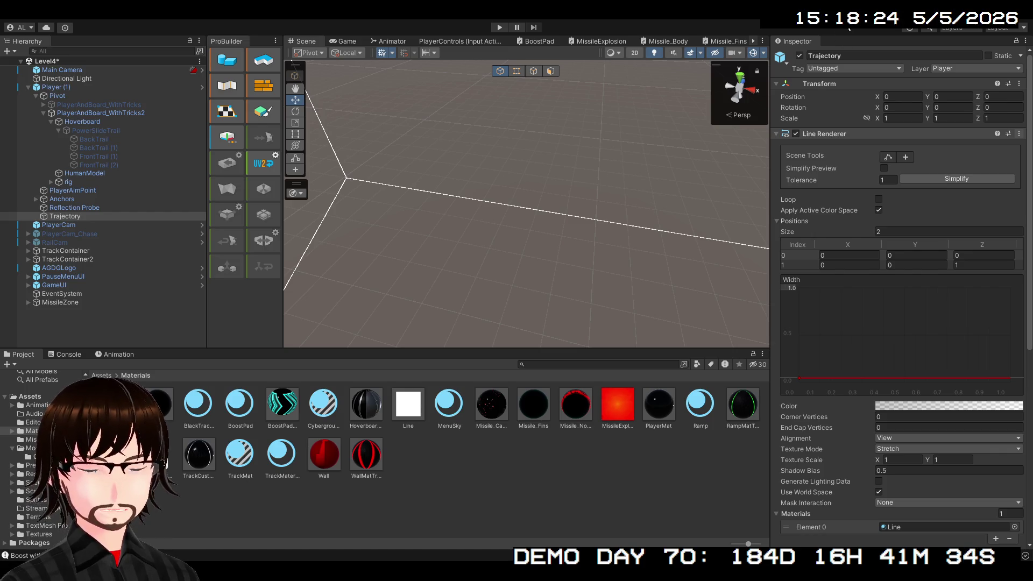
pyautogui.click(57, 217)
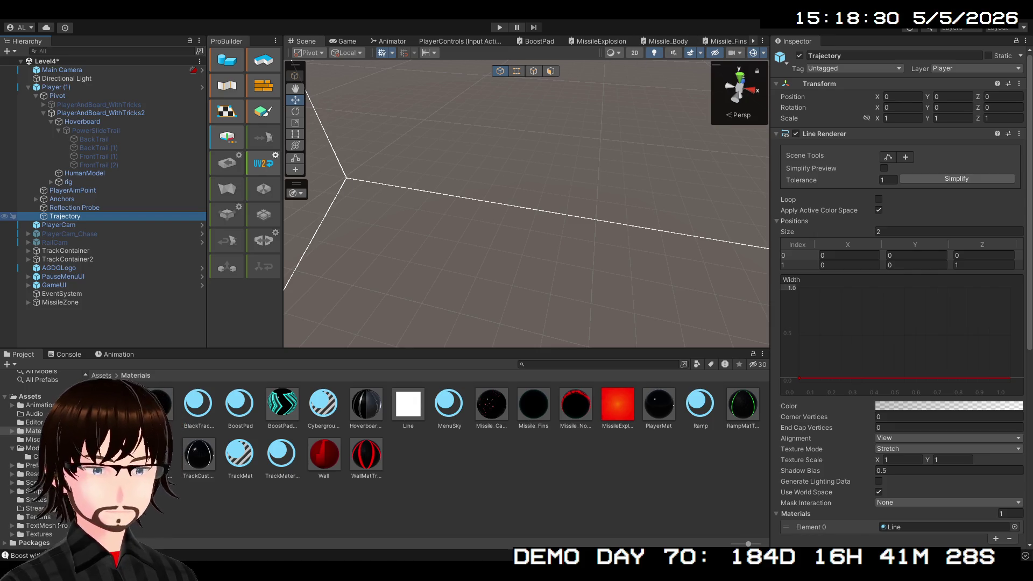
pyautogui.scroll(-3, 901, 261)
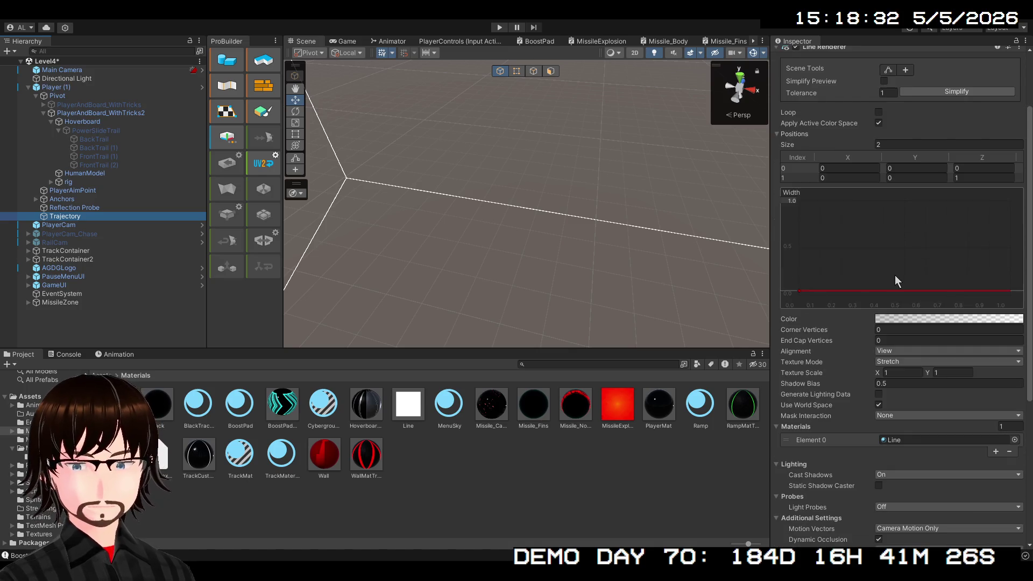
pyautogui.scroll(2, 896, 275)
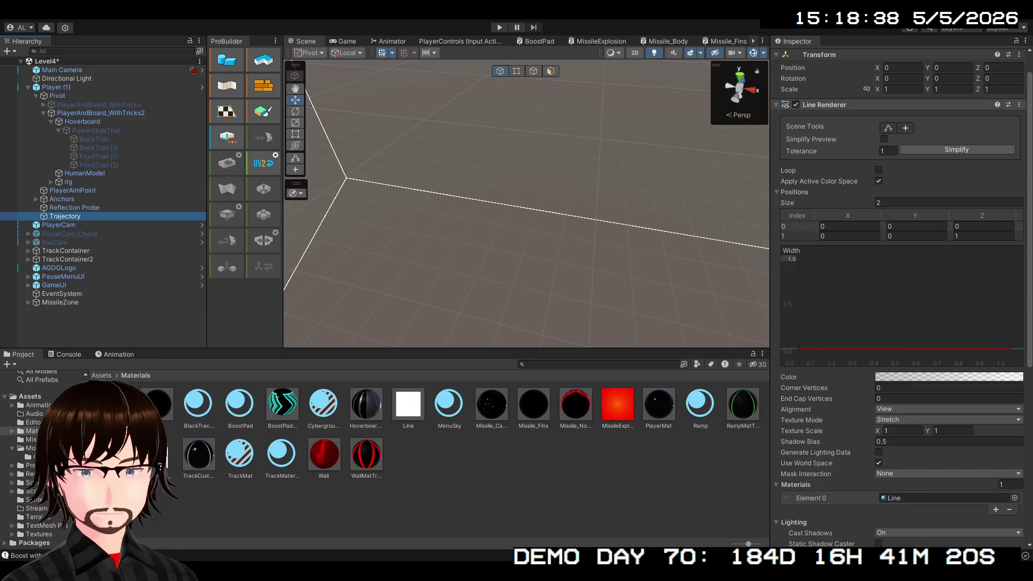
pyautogui.click(968, 95)
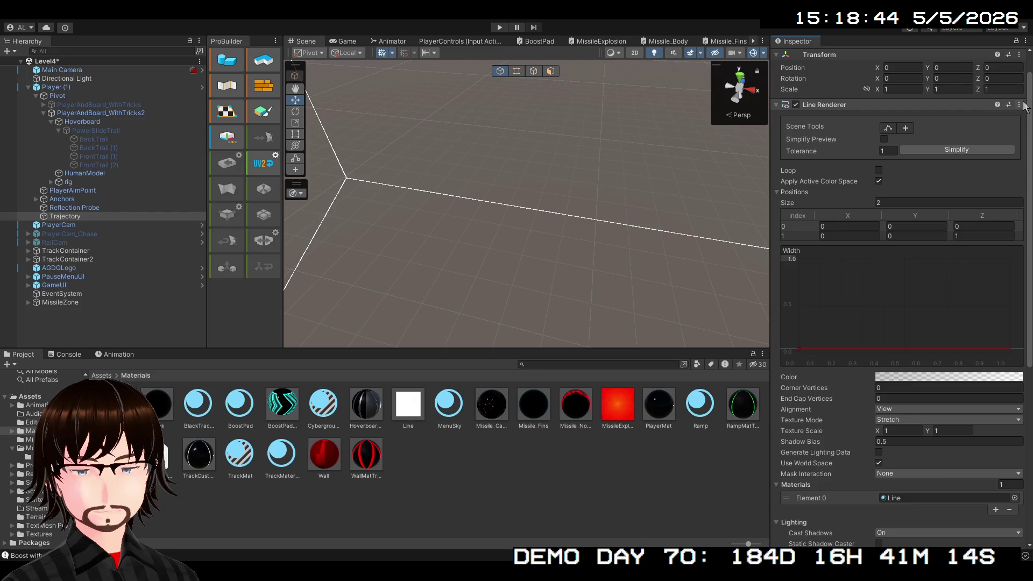
pyautogui.click(864, 105)
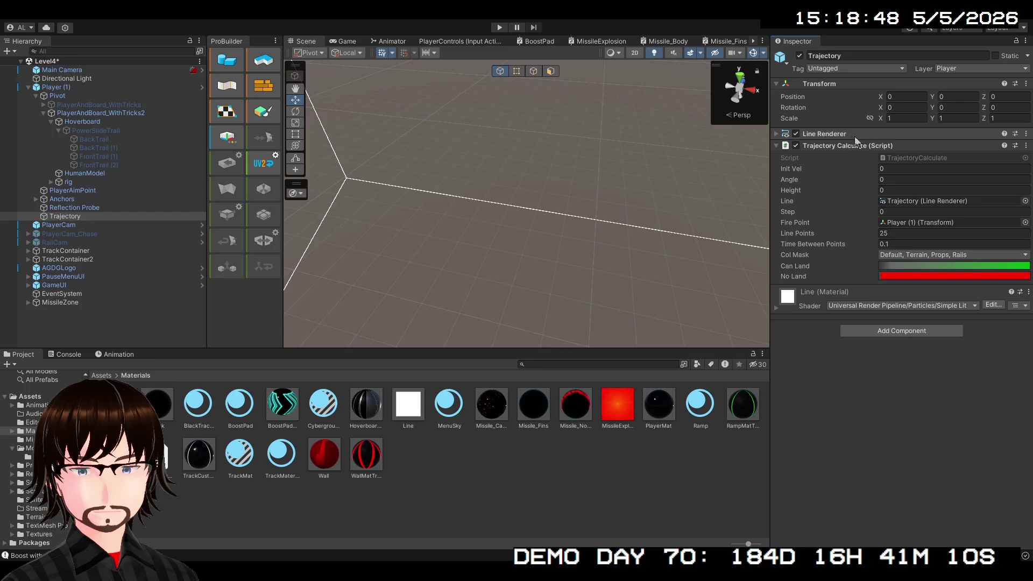
pyautogui.click(860, 134)
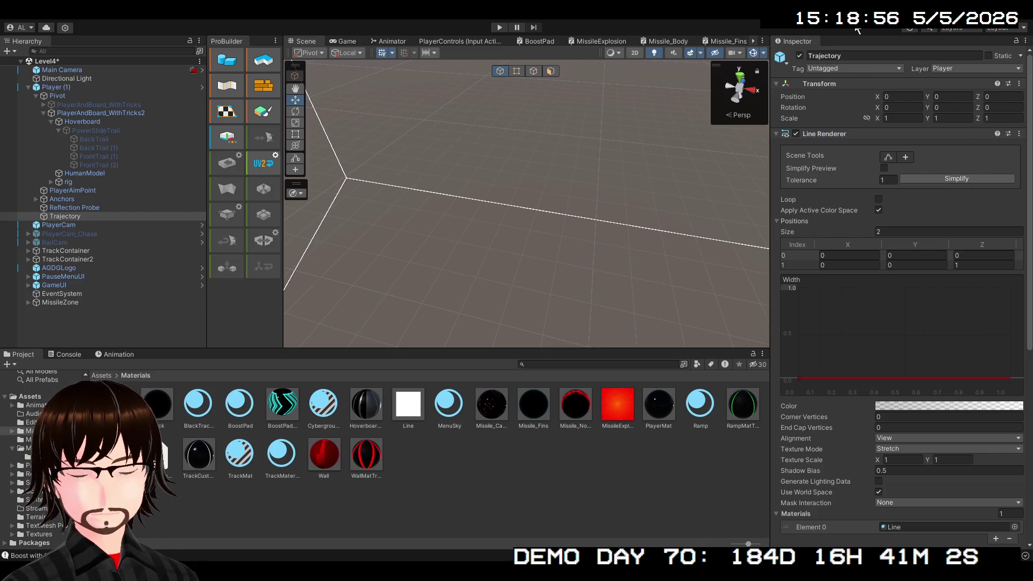
pyautogui.scroll(-10, 909, 215)
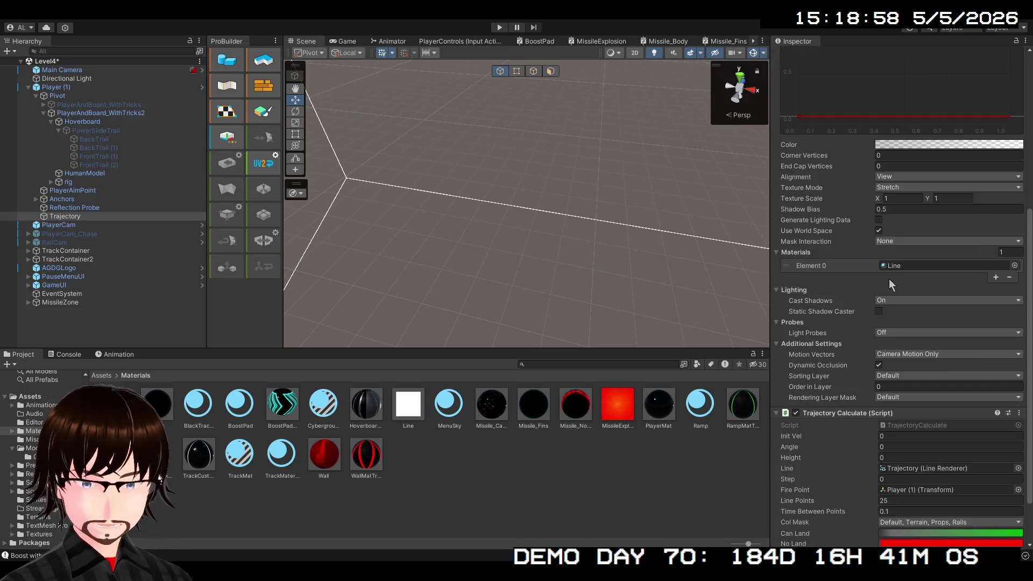
pyautogui.scroll(10, 899, 208)
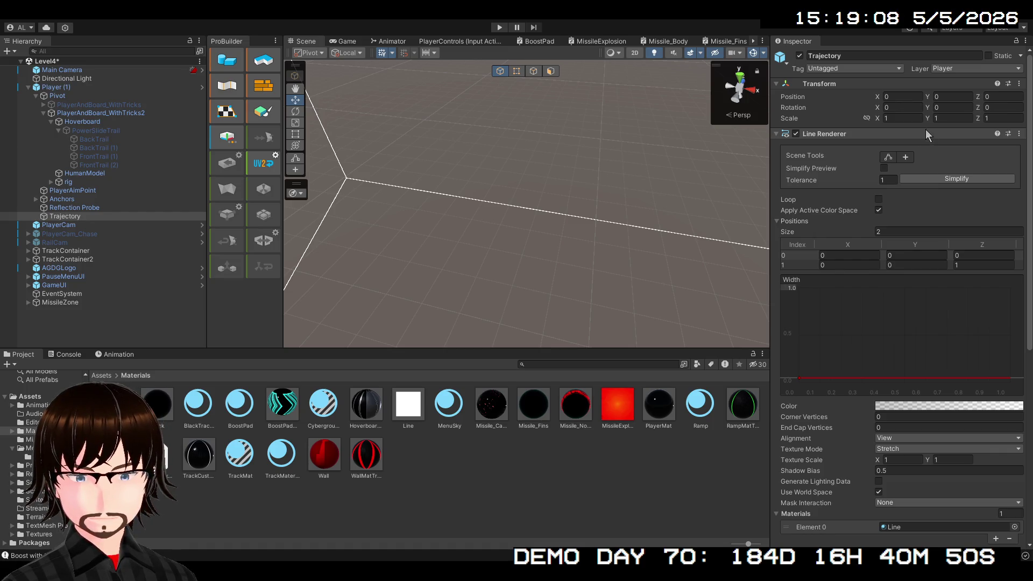
pyautogui.click(967, 81)
pyautogui.click(967, 82)
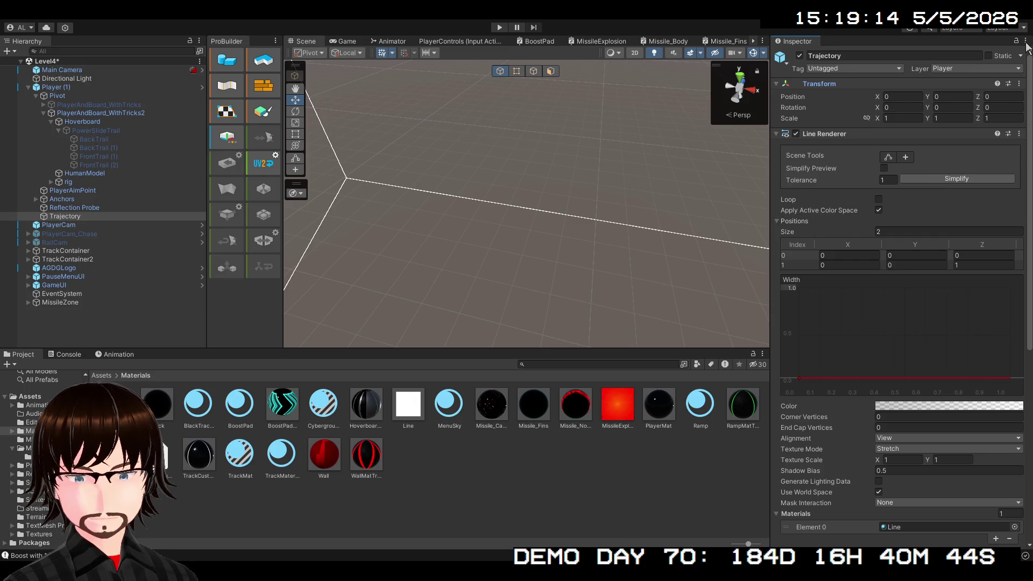
pyautogui.click(84, 142)
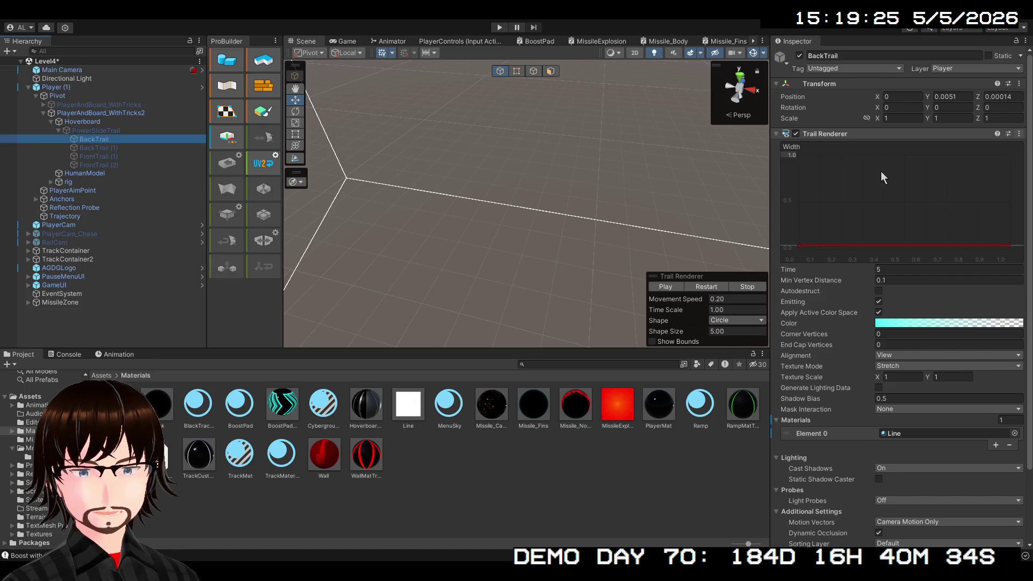
# - Undo BackTrail's material change and switch BackTrail (1)'s trail material to Sprite_URP
pyautogui.hotkey('ctrl', 'z')
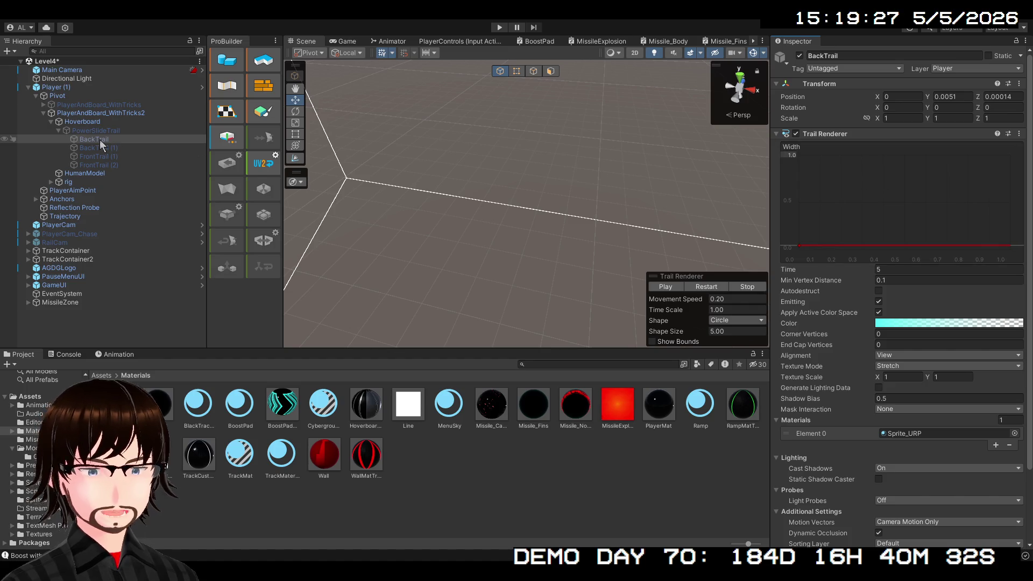
pyautogui.click(105, 141)
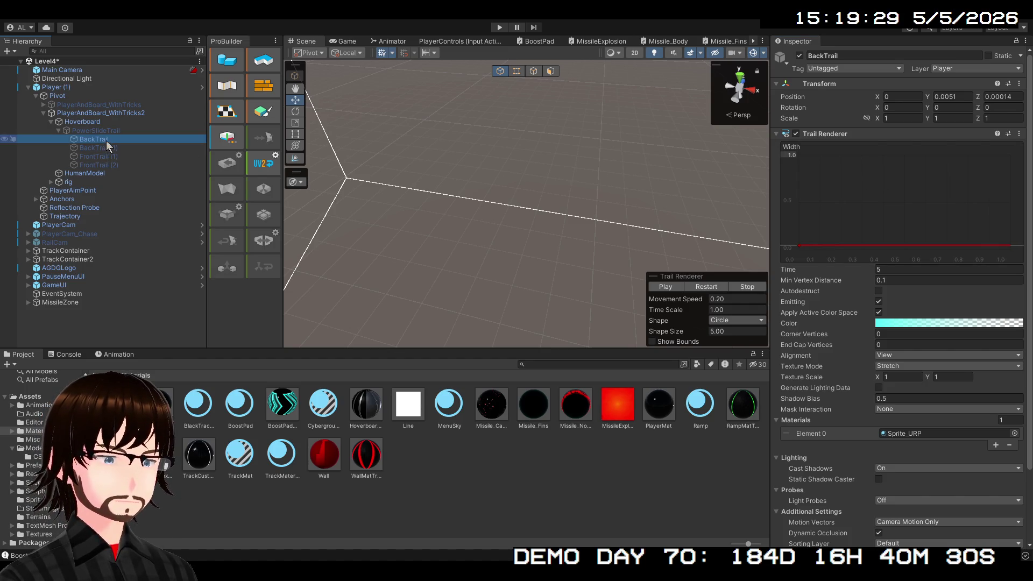
pyautogui.keyDown('shift'); pyautogui.click(115, 164); pyautogui.keyUp('shift')
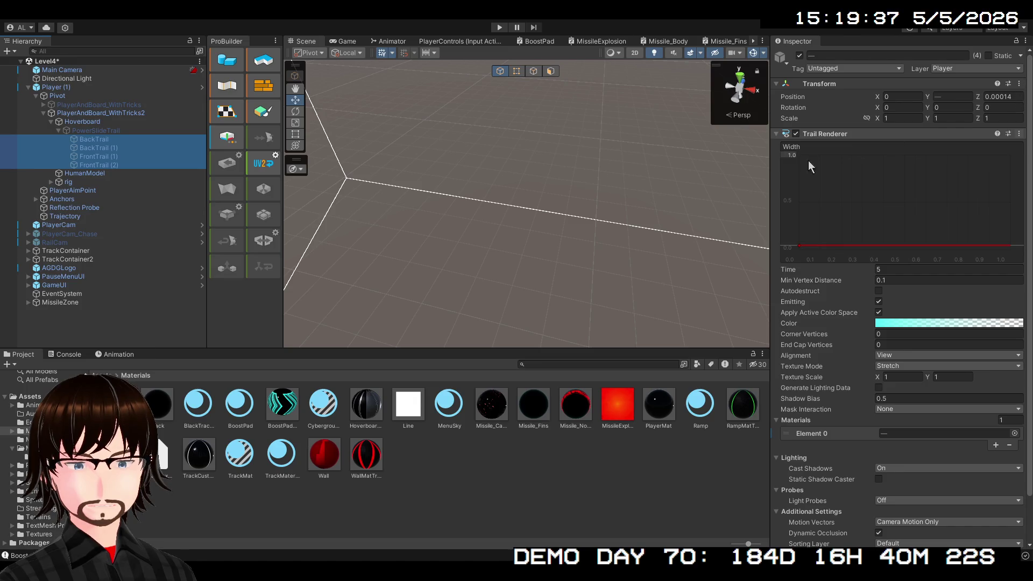
pyautogui.click(128, 140)
pyautogui.click(128, 147)
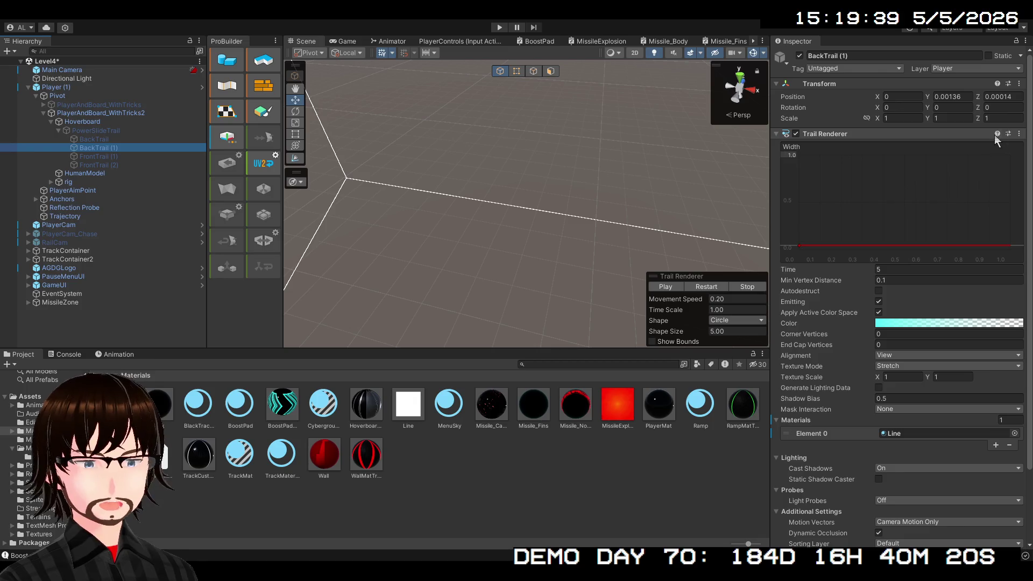
pyautogui.click(864, 171)
# - Confirm FrontTrail (1) and FrontTrail (2) use Sprite_URP, then select Player (1)
pyautogui.click(142, 157)
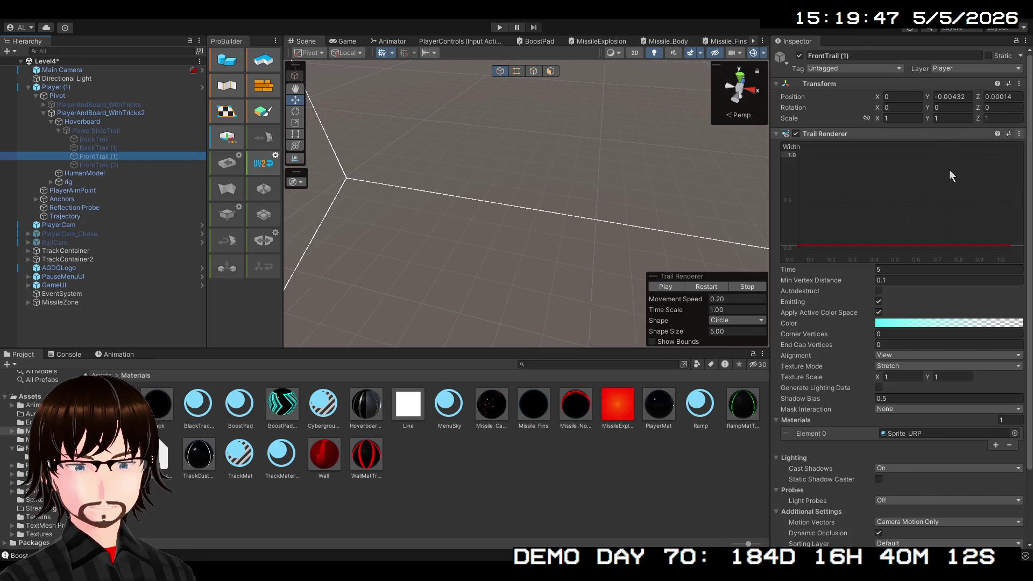
pyautogui.click(117, 164)
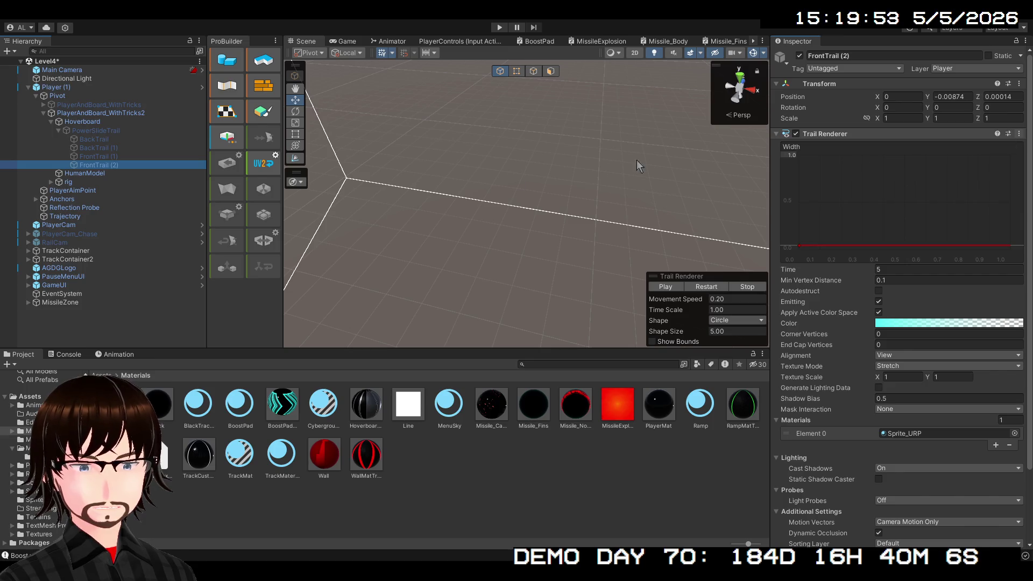
pyautogui.click(72, 114)
pyautogui.click(71, 86)
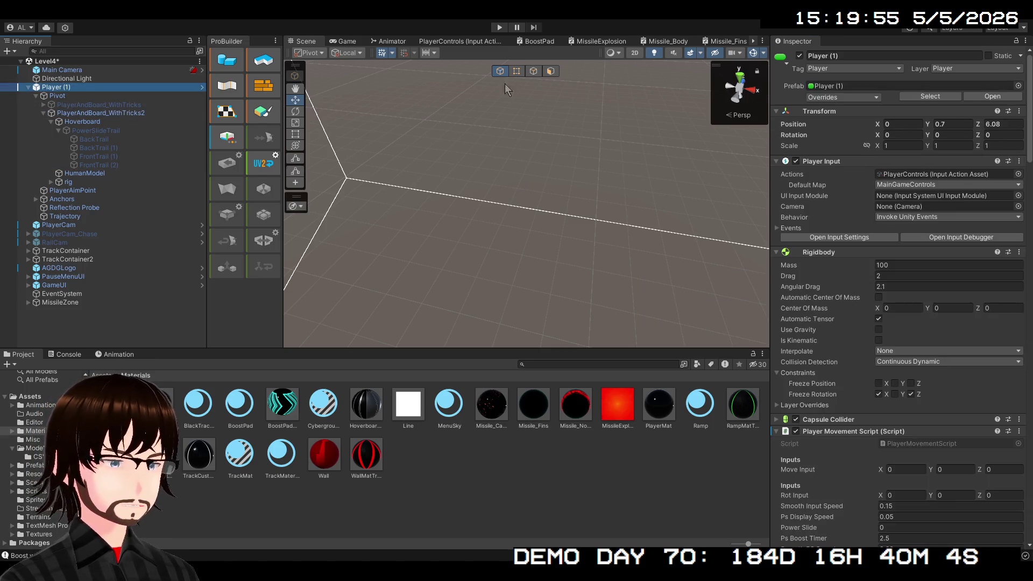
# - Scroll Player (1)'s Inspector down to its Line Renderer, then deselect to clear the Inspector
pyautogui.scroll(-5, 955, 183)
pyautogui.scroll(-10, 952, 199)
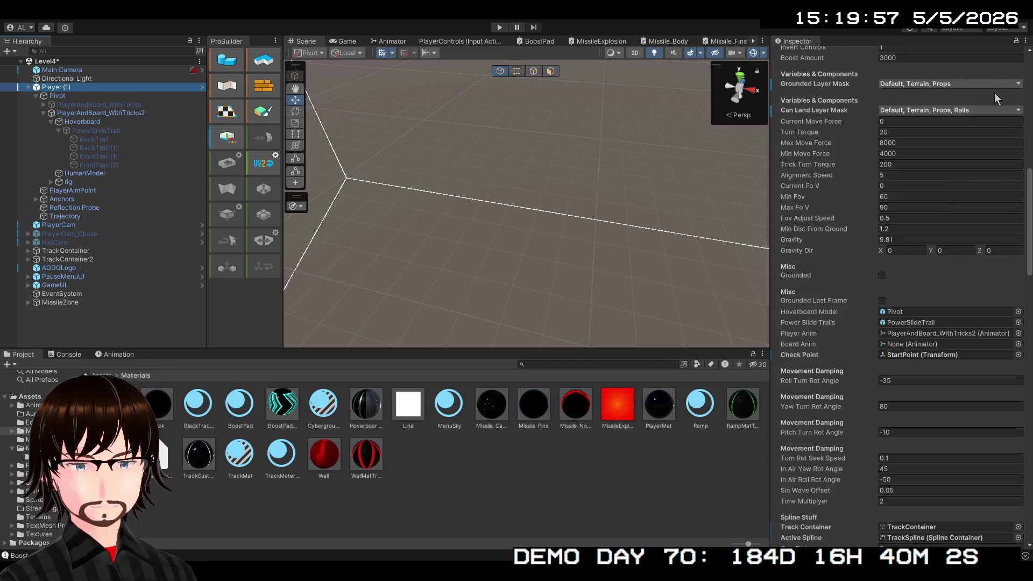
pyautogui.scroll(9, 993, 96)
pyautogui.scroll(6, 1017, 89)
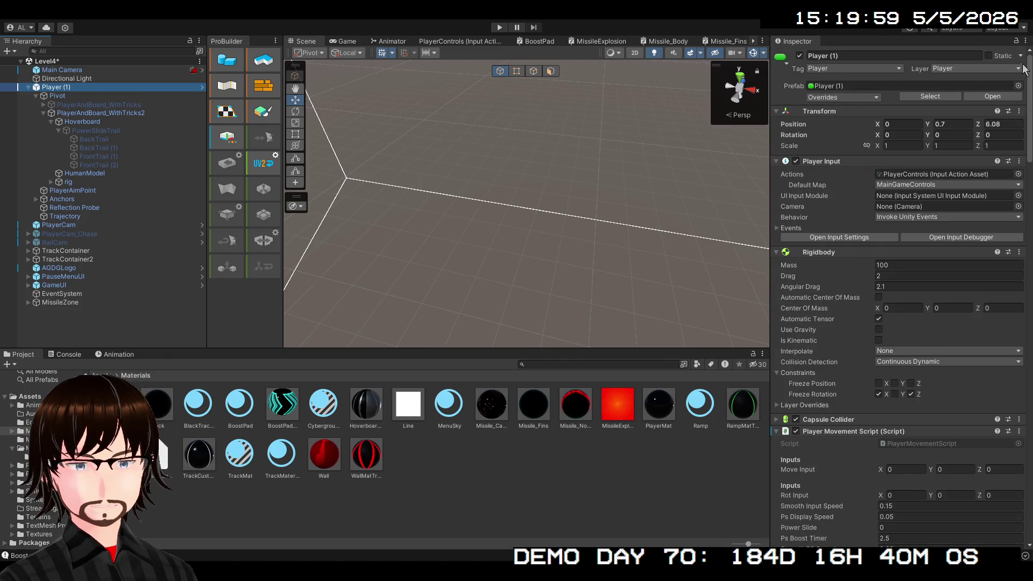
pyautogui.scroll(-15, 1006, 157)
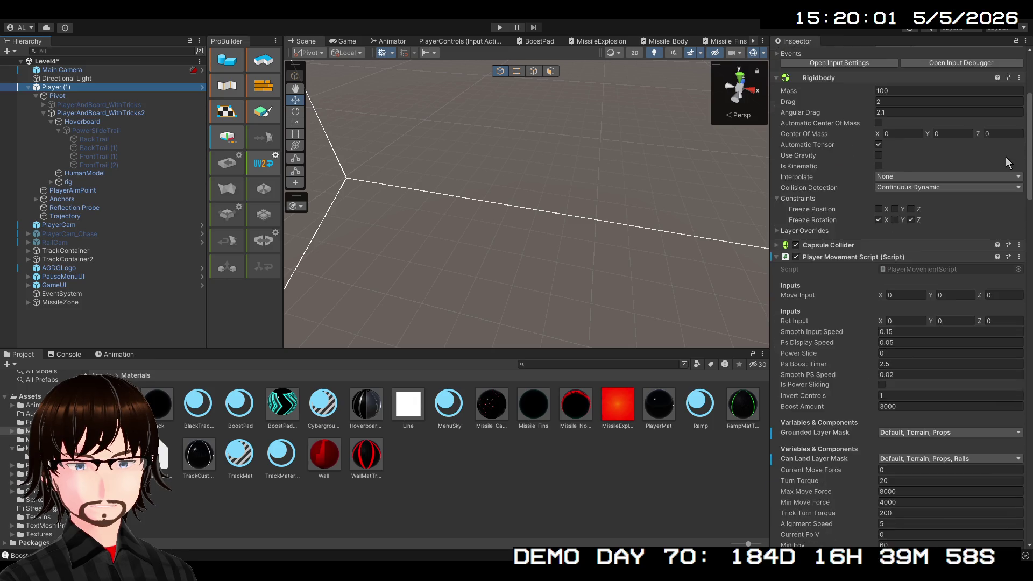
pyautogui.scroll(-15, 971, 221)
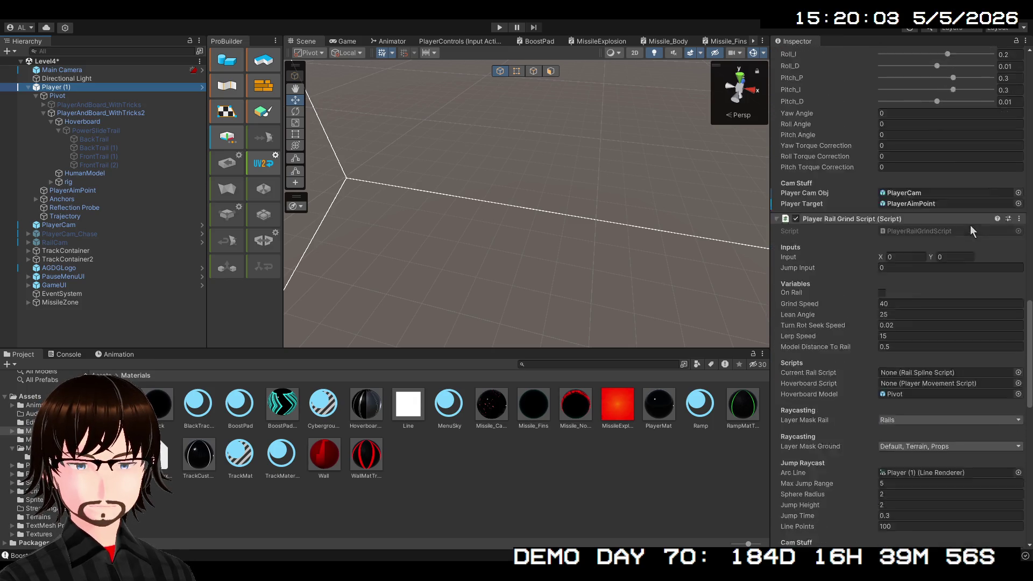
pyautogui.scroll(-2, 974, 247)
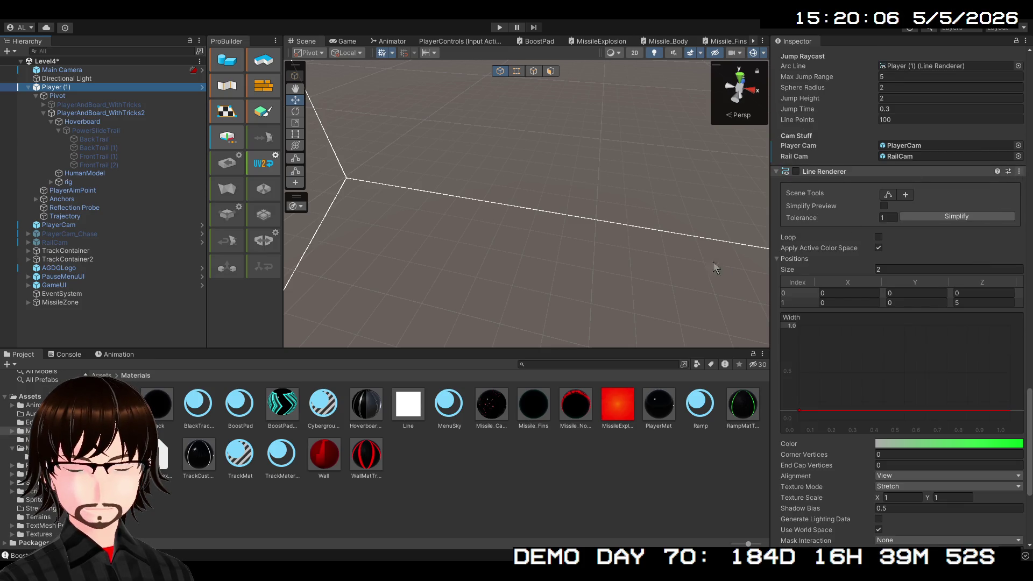
pyautogui.click(861, 387)
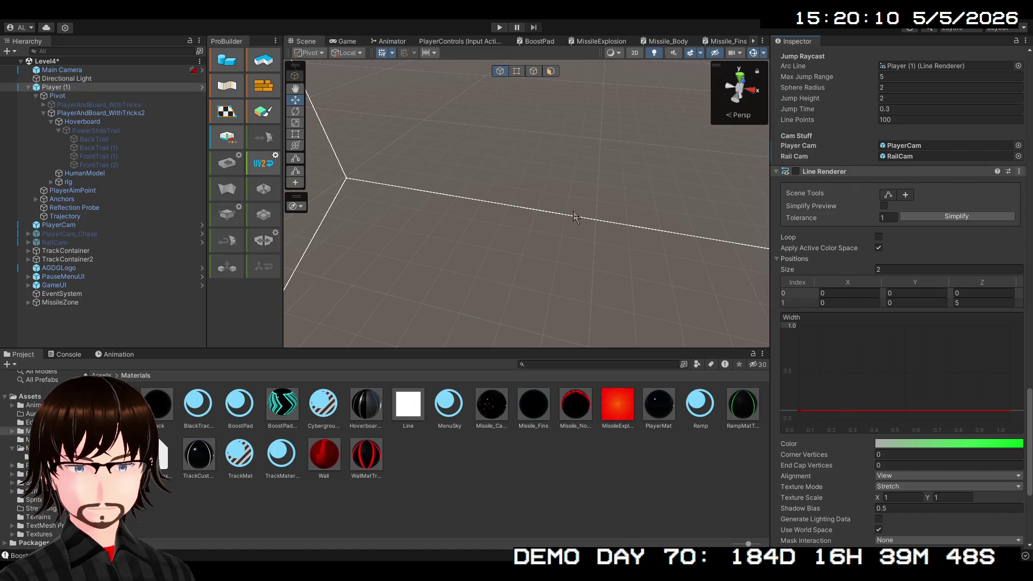
pyautogui.click(134, 318)
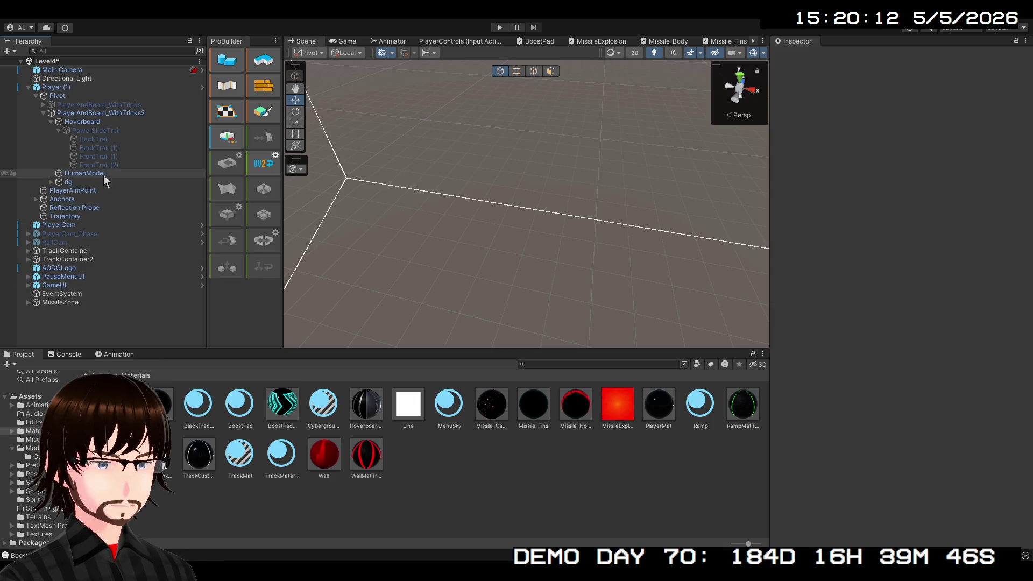
# - Collapse Player (1) in the Hierarchy and run a Play-mode test of the trails
pyautogui.click(26, 86)
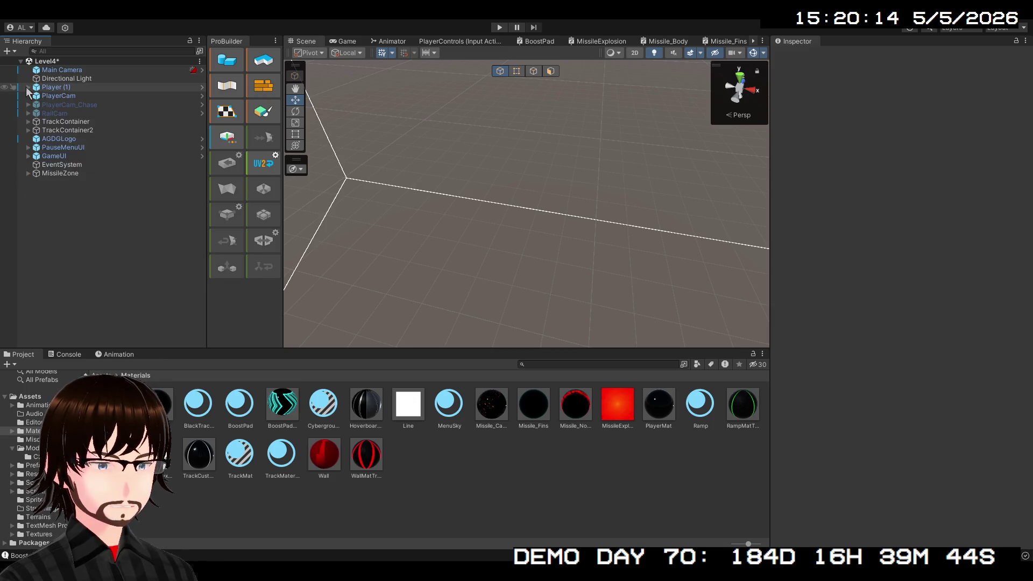
pyautogui.click(26, 86)
pyautogui.click(26, 86)
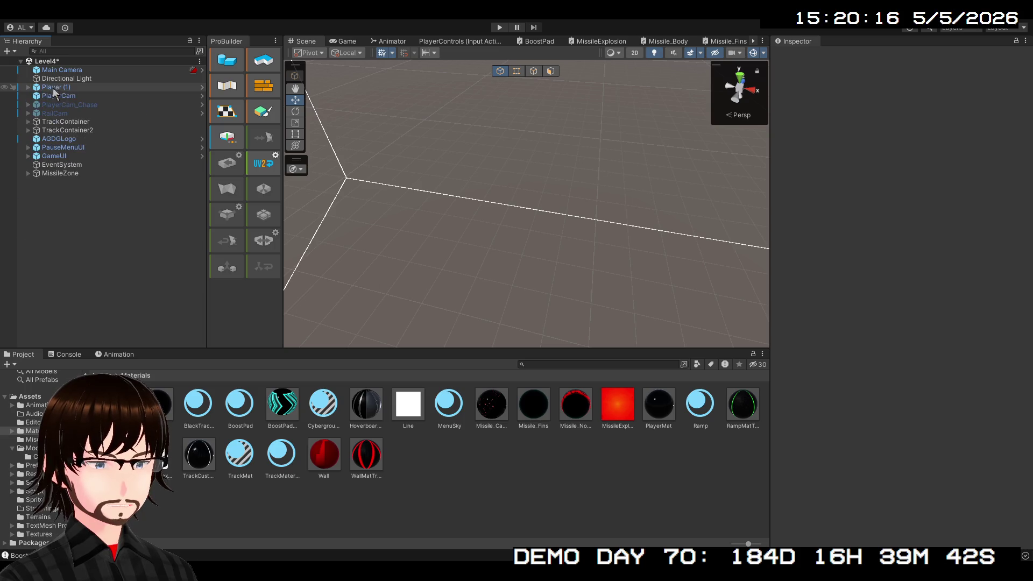
pyautogui.click(501, 28)
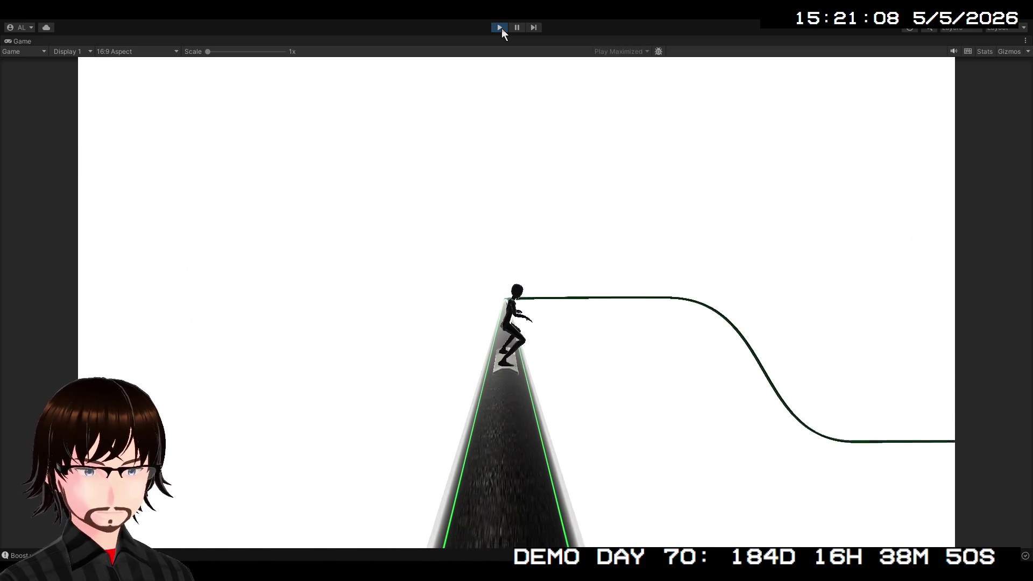
pyautogui.click(502, 28)
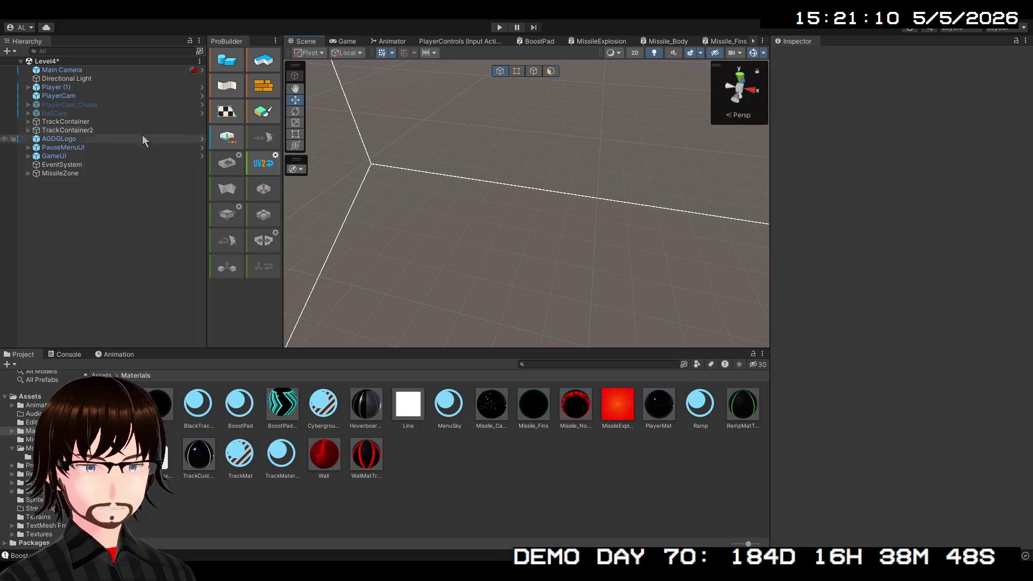
# - Inspect the Line material's Particles/Lit settings and start Play mode again
pyautogui.click(406, 410)
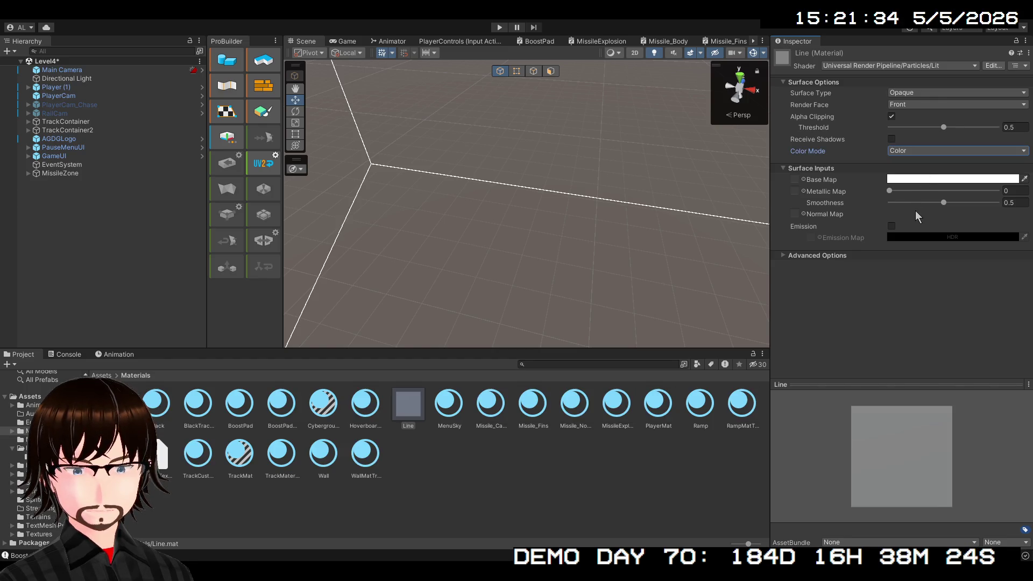
pyautogui.click(501, 28)
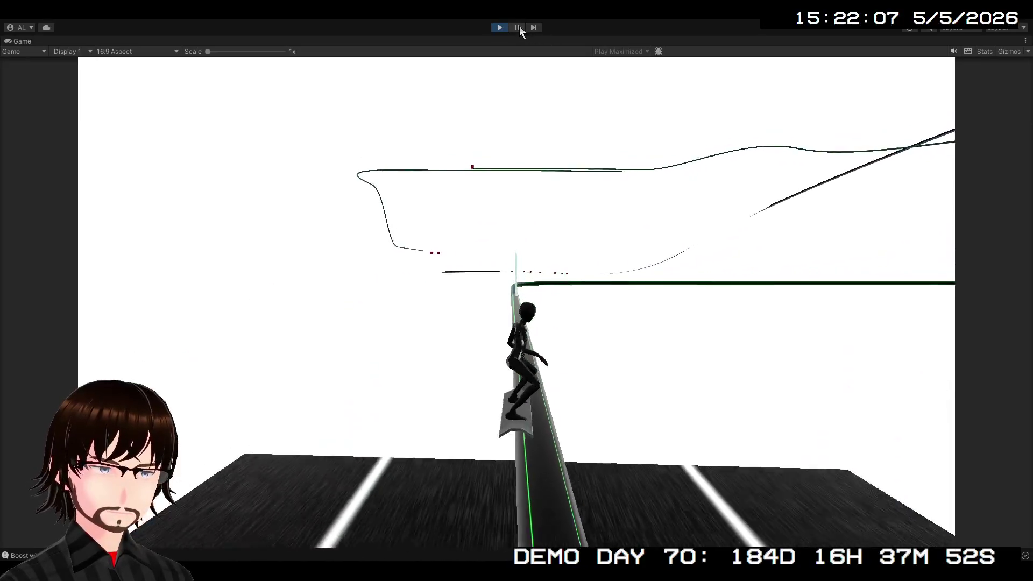
# - Pause the game, frame Player (1) in the Scene view and orbit around it and its trails
pyautogui.click(518, 27)
pyautogui.moveTo(373, 87); pyautogui.dragTo(340, 86)
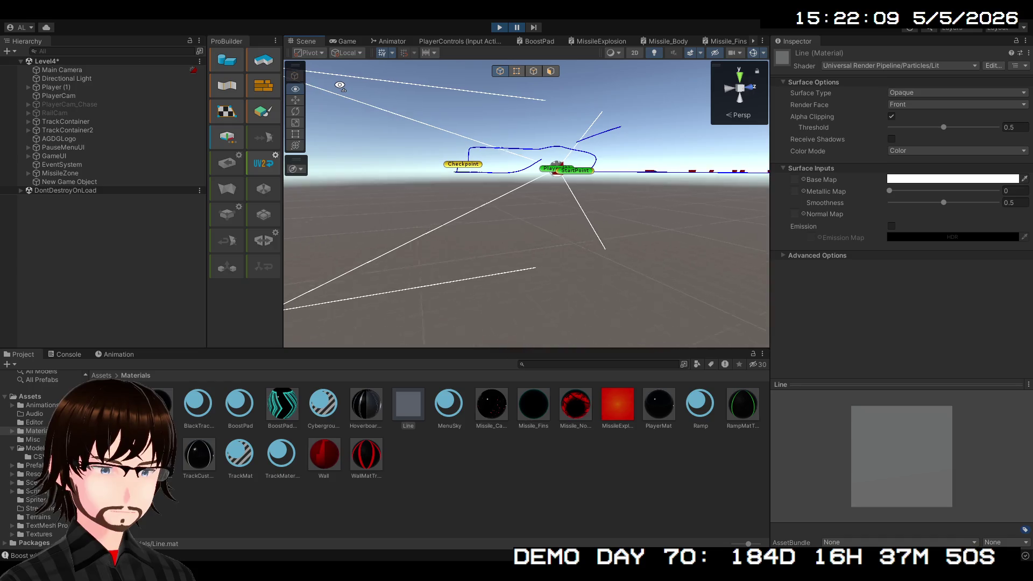
pyautogui.click(60, 88)
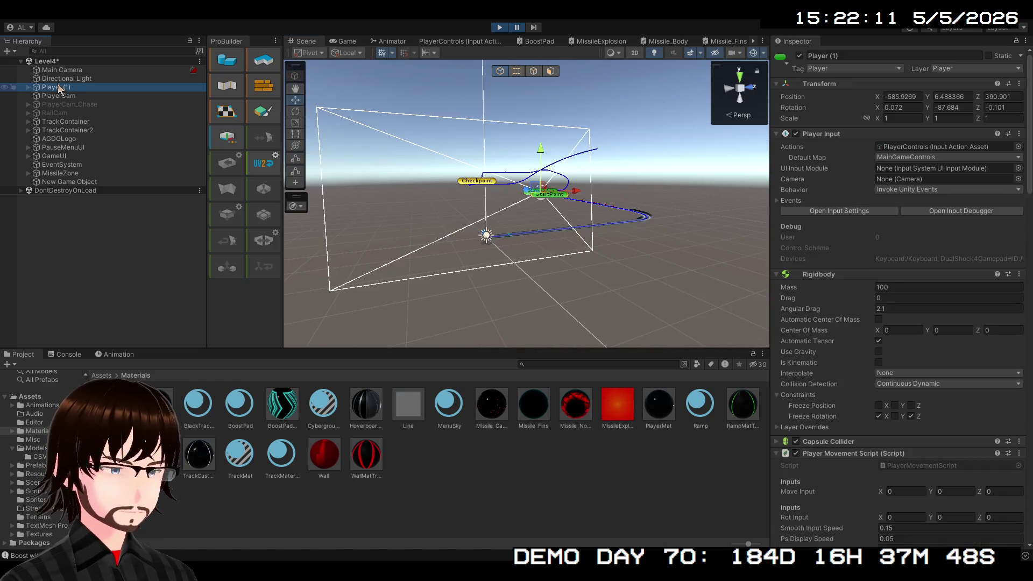
pyautogui.doubleClick(59, 88)
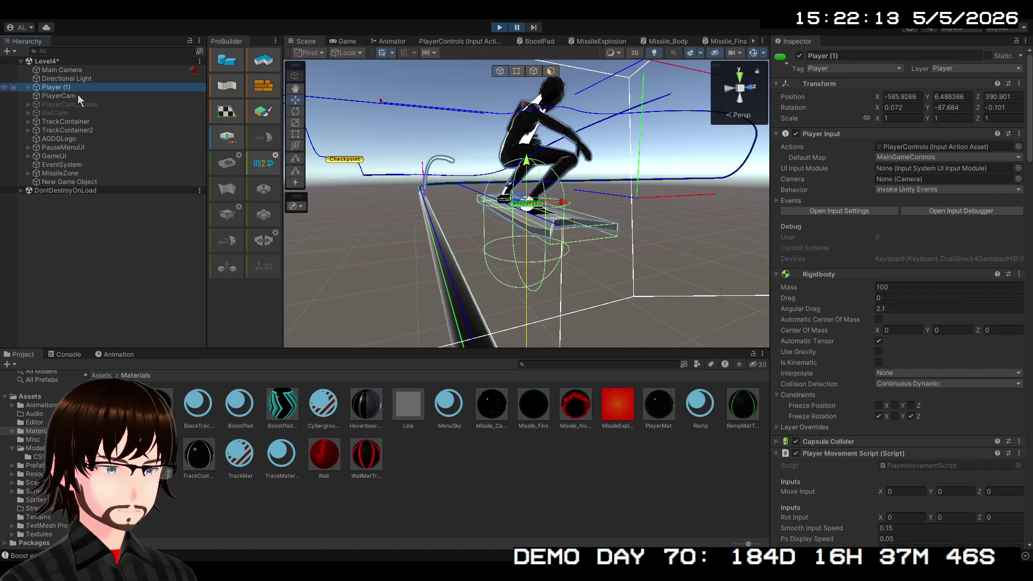
pyautogui.moveTo(424, 201)
pyautogui.mouseDown()
pyautogui.moveTo(403, 207)
pyautogui.moveTo(599, 173)
pyautogui.moveTo(727, 180)
pyautogui.moveTo(794, 164)
pyautogui.moveTo(687, 156)
pyautogui.moveTo(556, 244)
pyautogui.moveTo(754, 207)
pyautogui.moveTo(841, 211)
pyautogui.moveTo(325, 184)
pyautogui.mouseUp()
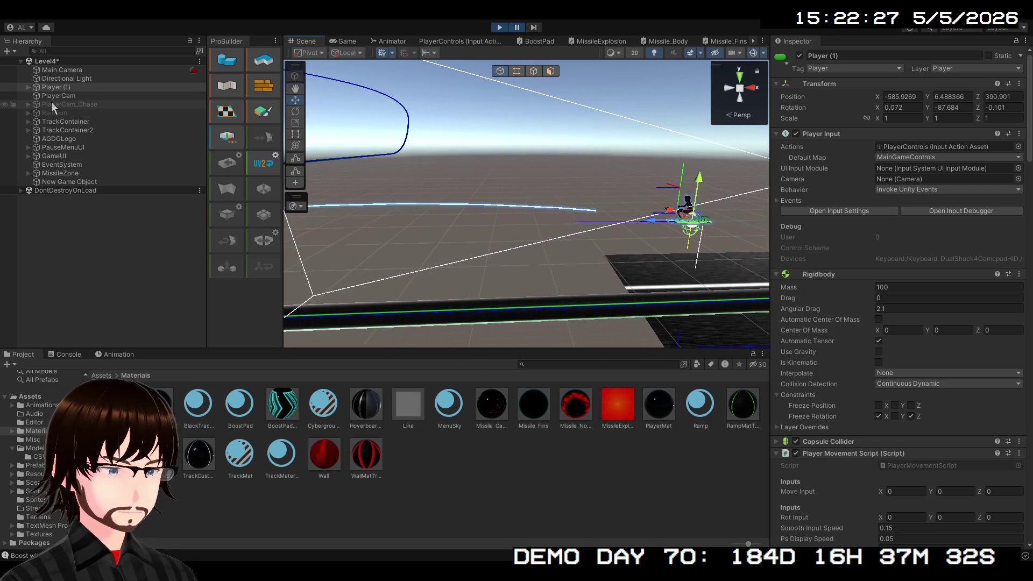
# - Select Player (1)'s Trajectory child and check its Line material and Can Land colour gradient
pyautogui.click(29, 87)
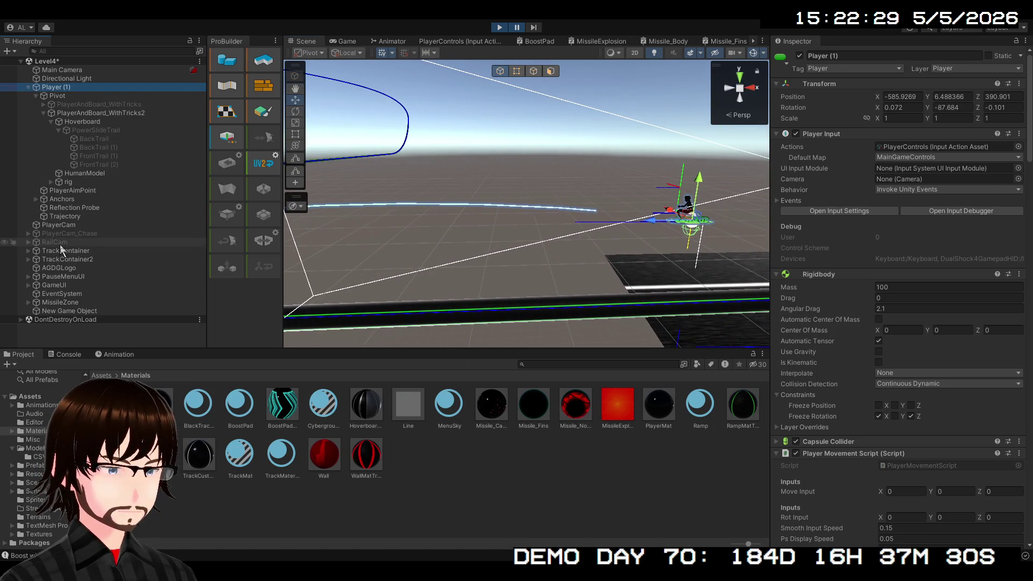
pyautogui.click(62, 220)
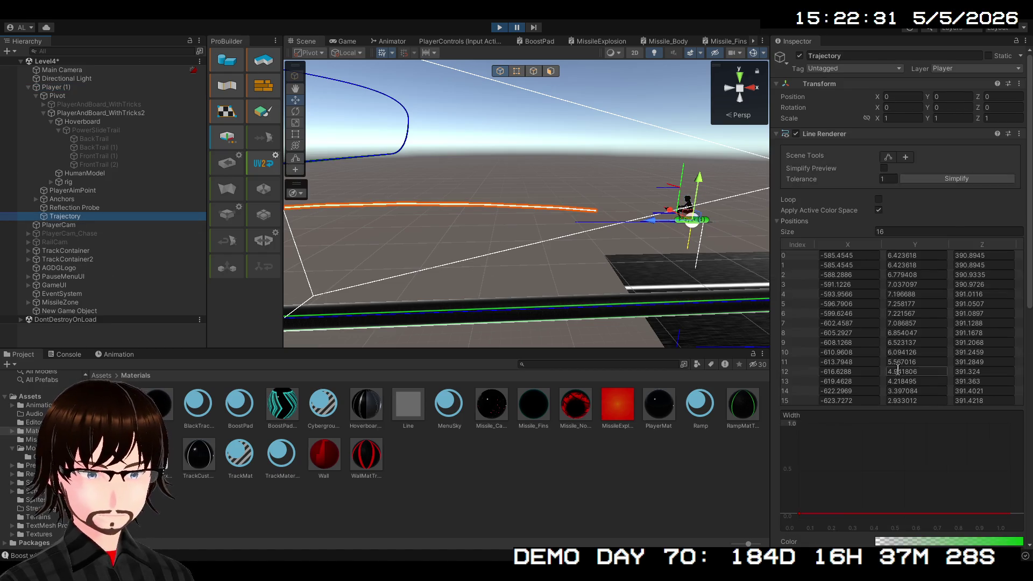
pyautogui.scroll(-10, 899, 387)
pyautogui.scroll(-3, 902, 406)
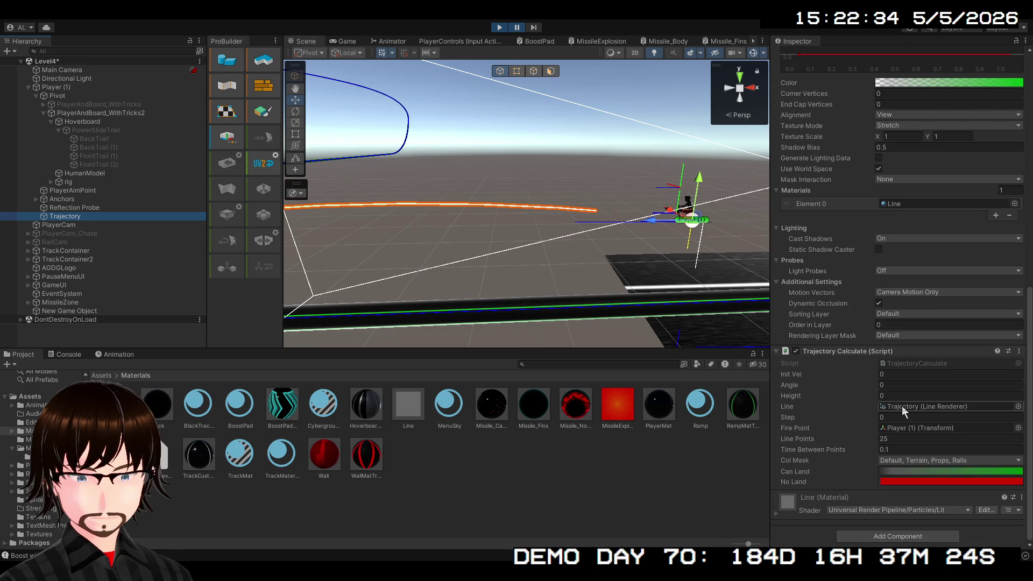
pyautogui.click(889, 470)
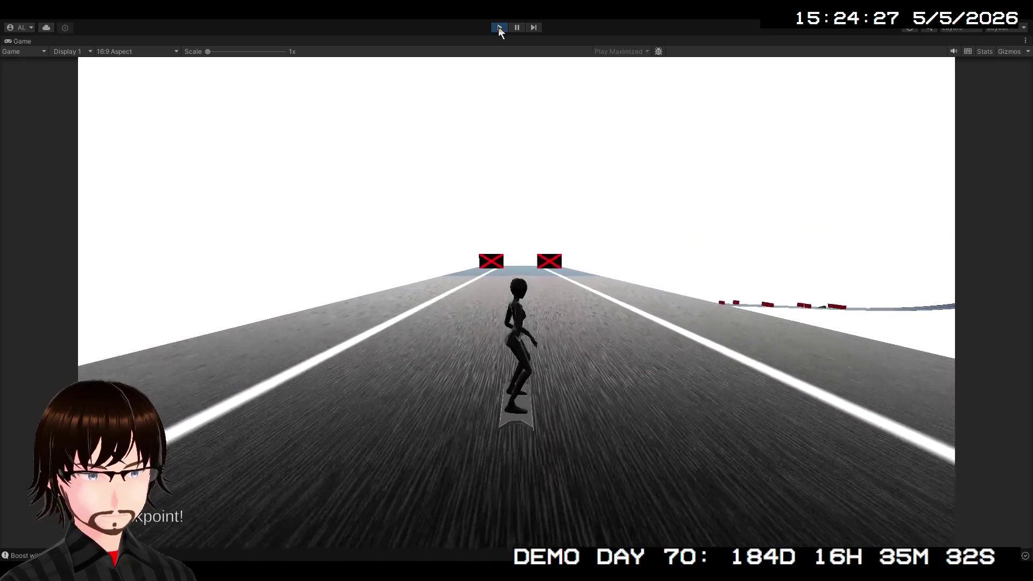
# - Stop the Level4 play test to return to edit mode
pyautogui.click(499, 28)
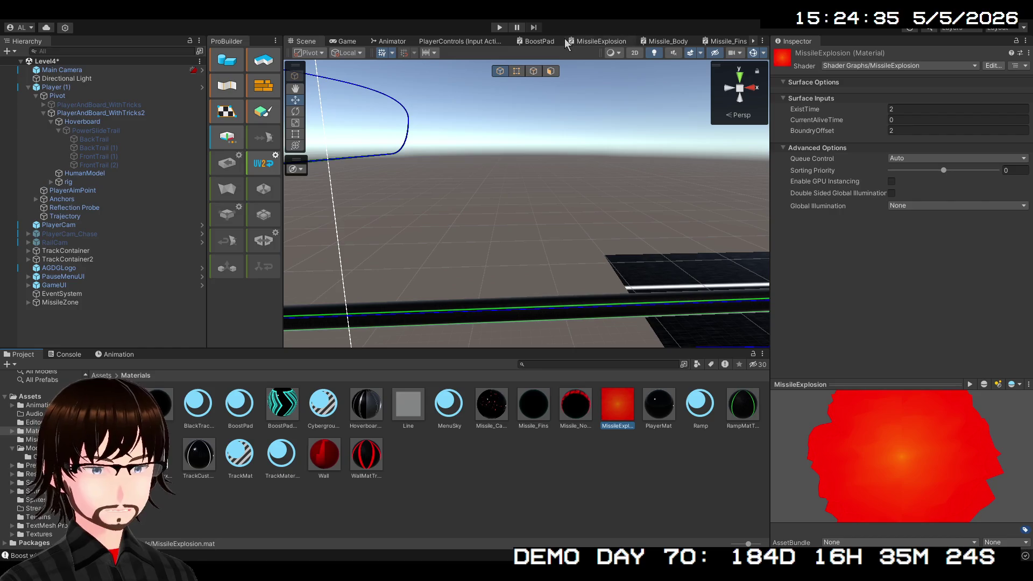
# - Bring up the MissileExplosion shader graph and fit the whole graph in view
pyautogui.click(582, 43)
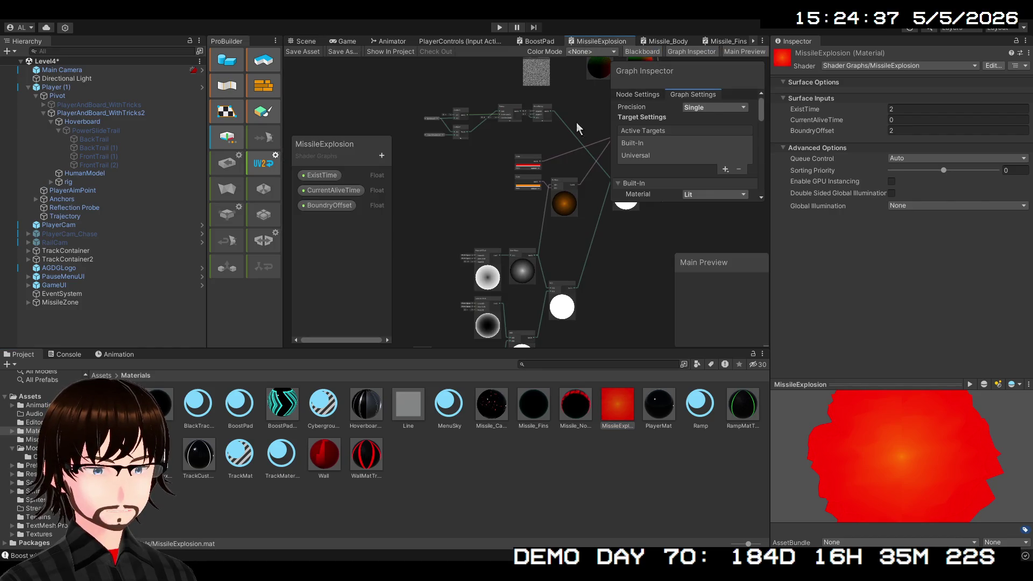
pyautogui.scroll(-3, 589, 260)
pyautogui.moveTo(612, 266); pyautogui.dragTo(499, 264)
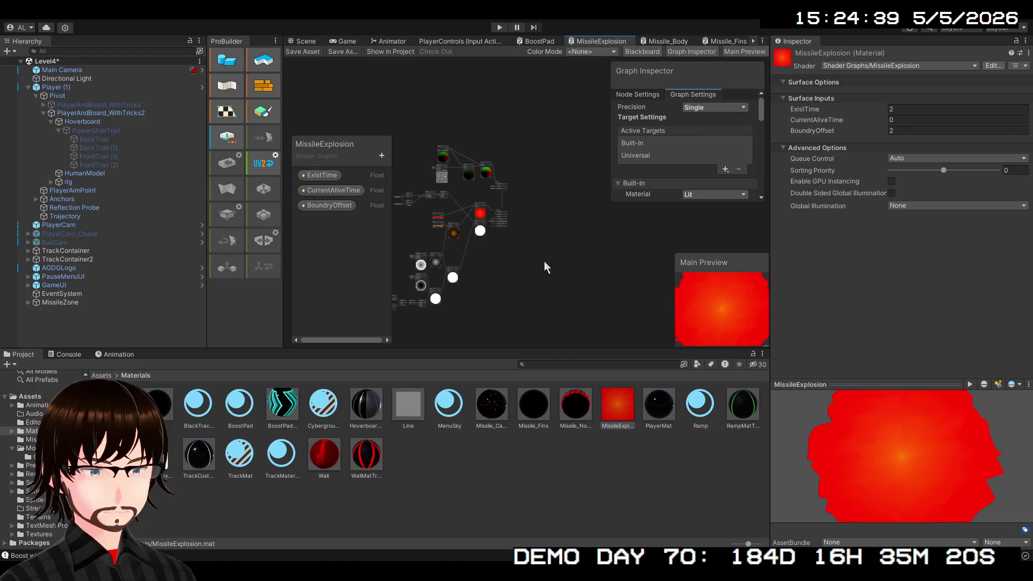
pyautogui.scroll(-2, 671, 173)
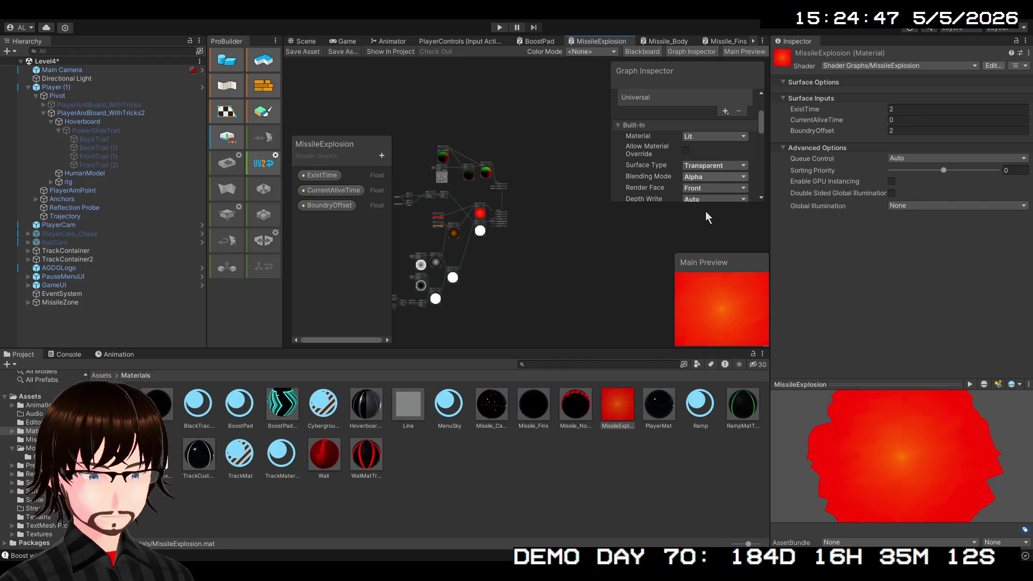
# - Undo the earlier blending change and make the Universal target's surface Transparent
pyautogui.hotkey('ctrl', 'z')
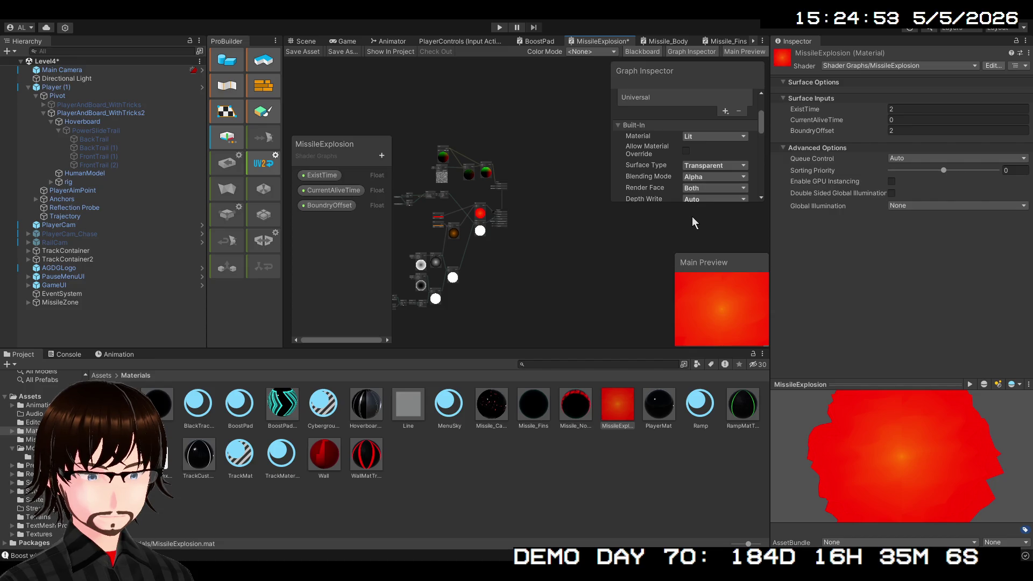
pyautogui.scroll(-1, 700, 182)
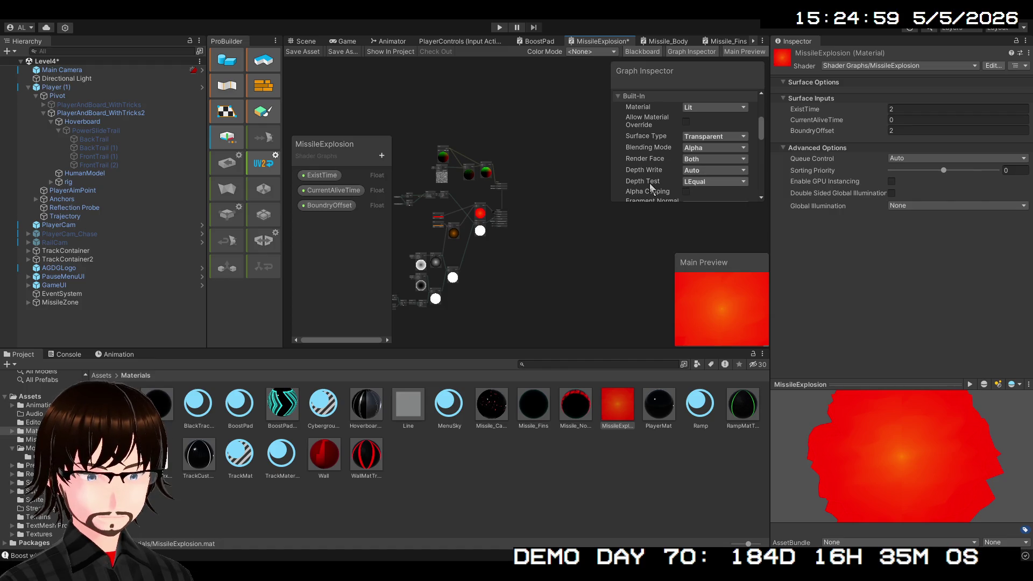
pyautogui.scroll(-1, 662, 163)
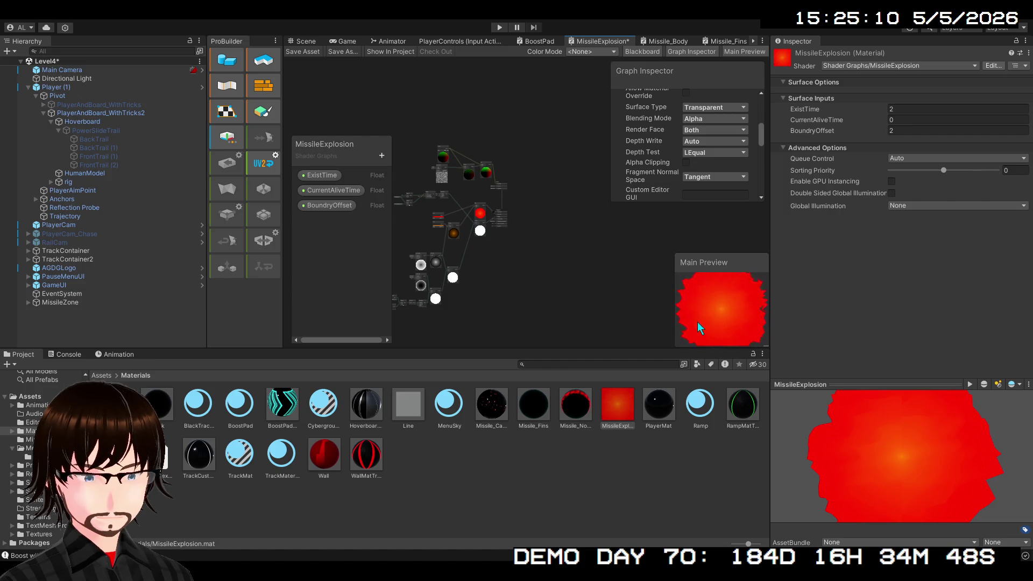
pyautogui.scroll(-3, 698, 154)
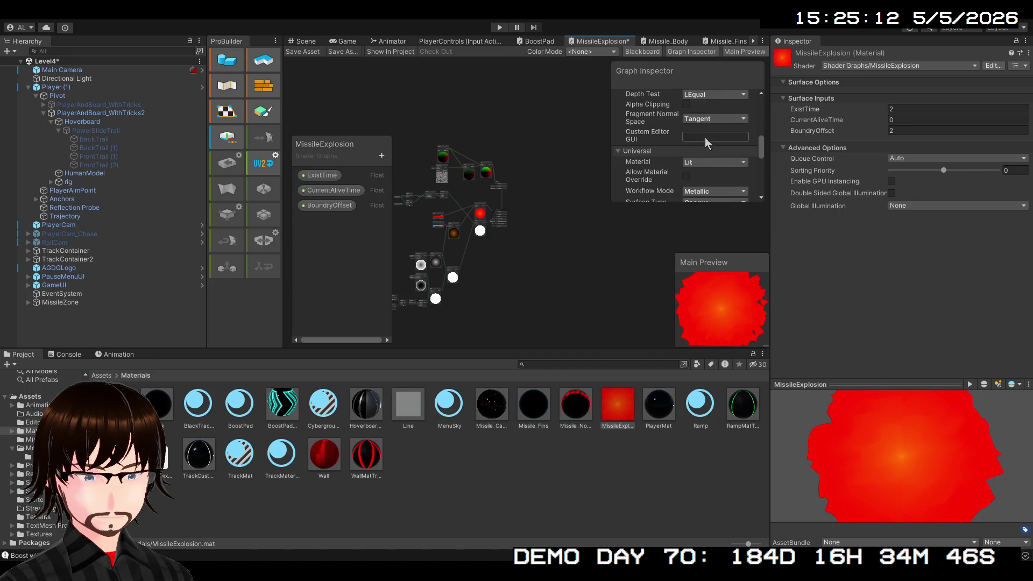
pyautogui.scroll(-3, 711, 164)
pyautogui.scroll(3, 713, 163)
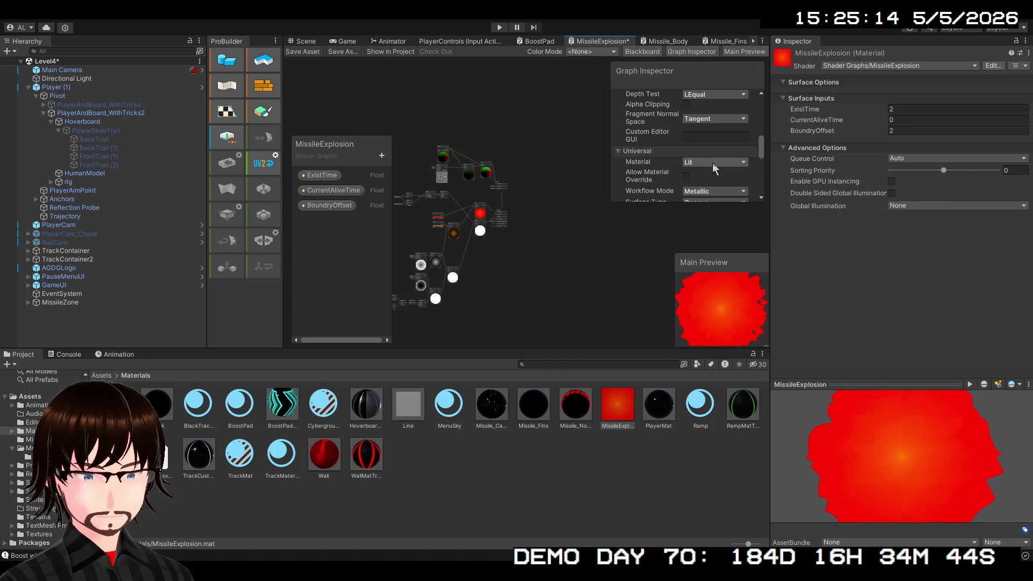
pyautogui.scroll(3, 713, 162)
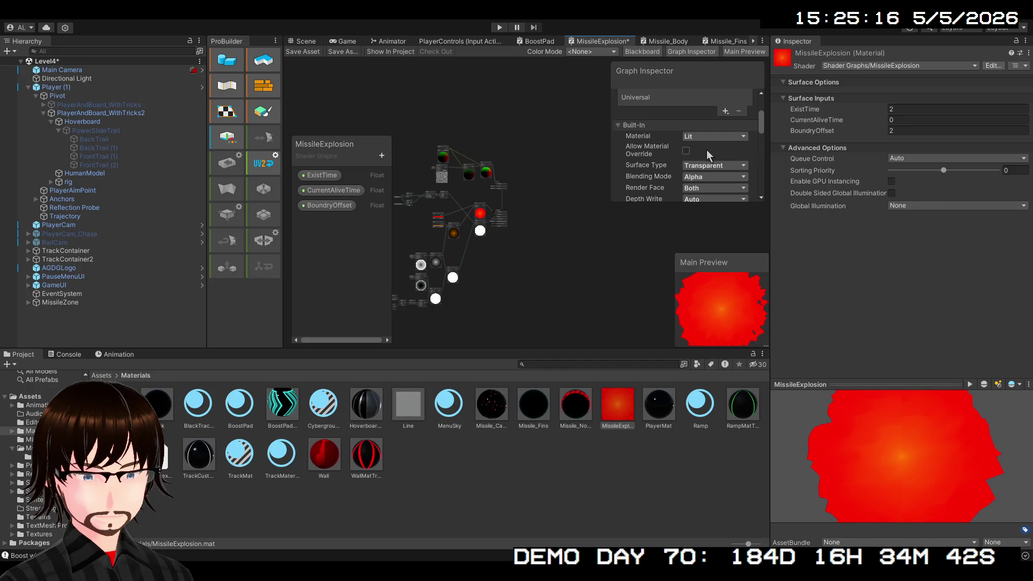
pyautogui.scroll(-3, 708, 151)
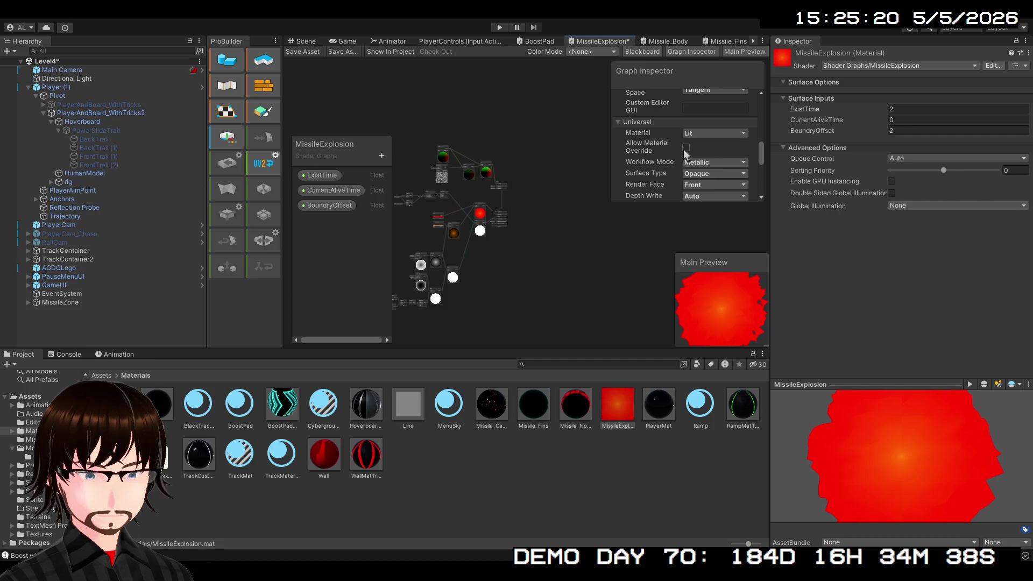
pyautogui.hotkey('ctrl', 'z')
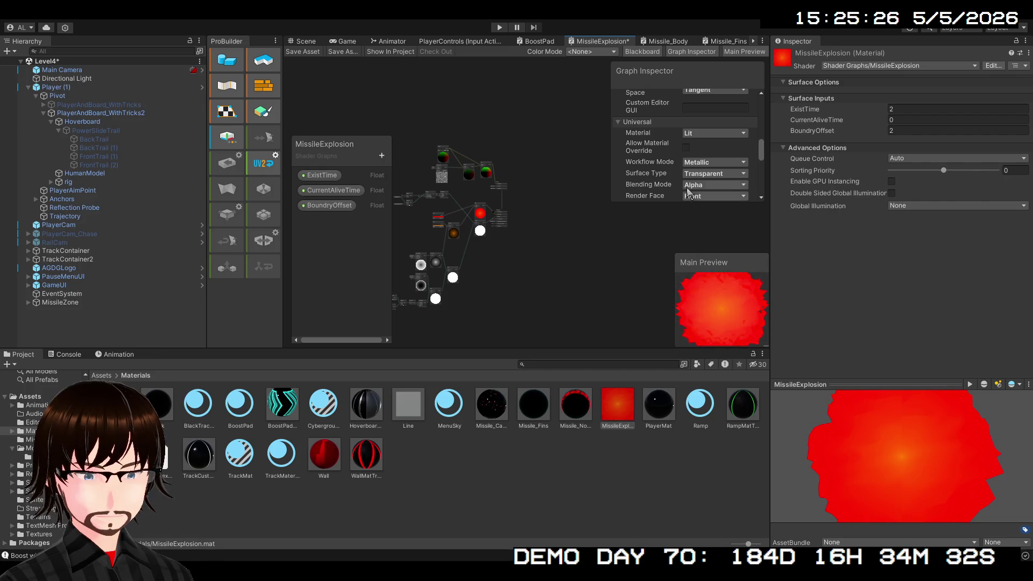
pyautogui.scroll(-1, 698, 177)
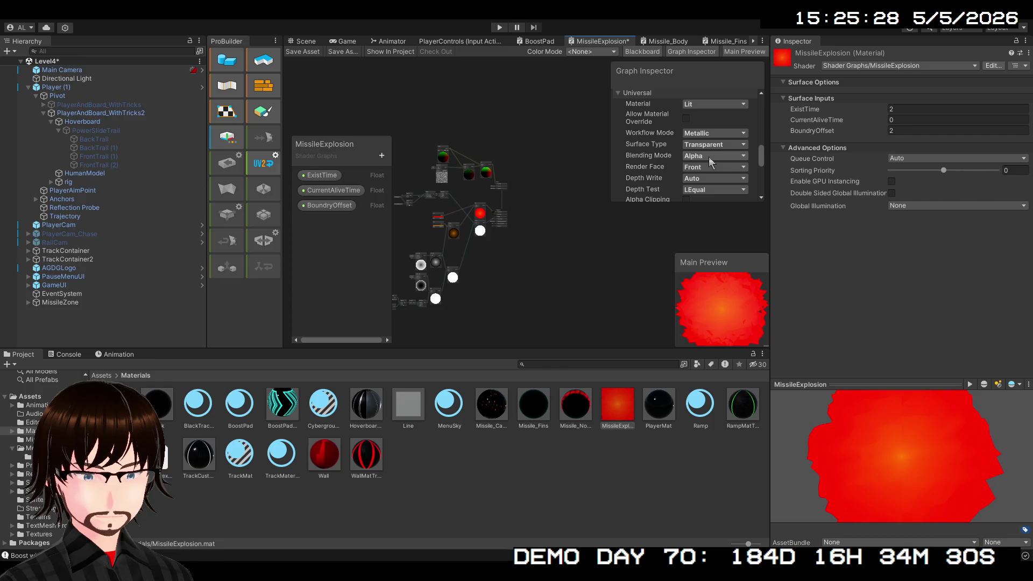
# - Try Additive blending, then settle on Premultiply, checking the preview sphere
pyautogui.click(714, 156)
pyautogui.click(715, 188)
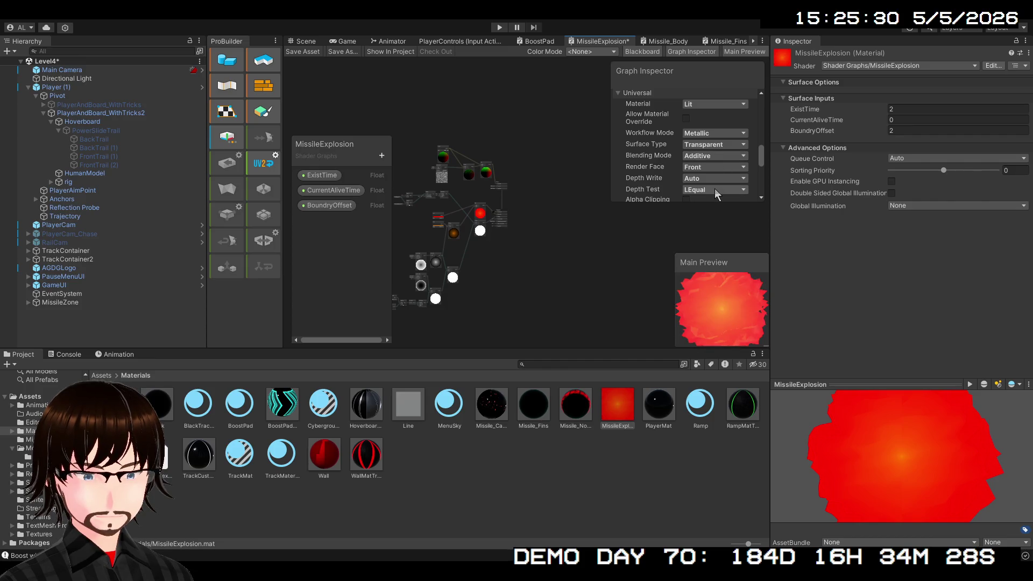
pyautogui.moveTo(715, 335)
pyautogui.mouseDown()
pyautogui.moveTo(757, 320)
pyautogui.moveTo(673, 286)
pyautogui.mouseUp()
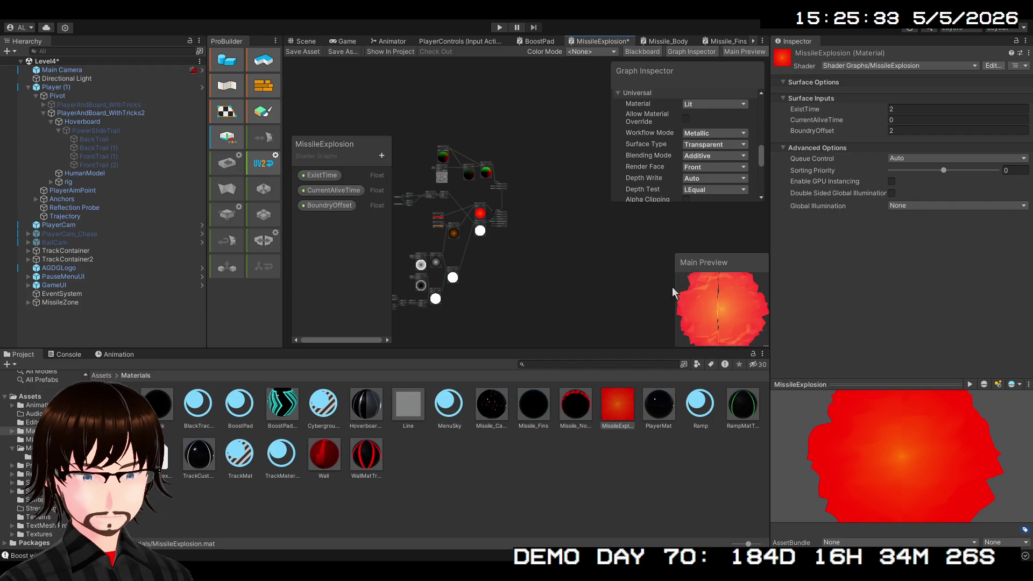
pyautogui.click(717, 176)
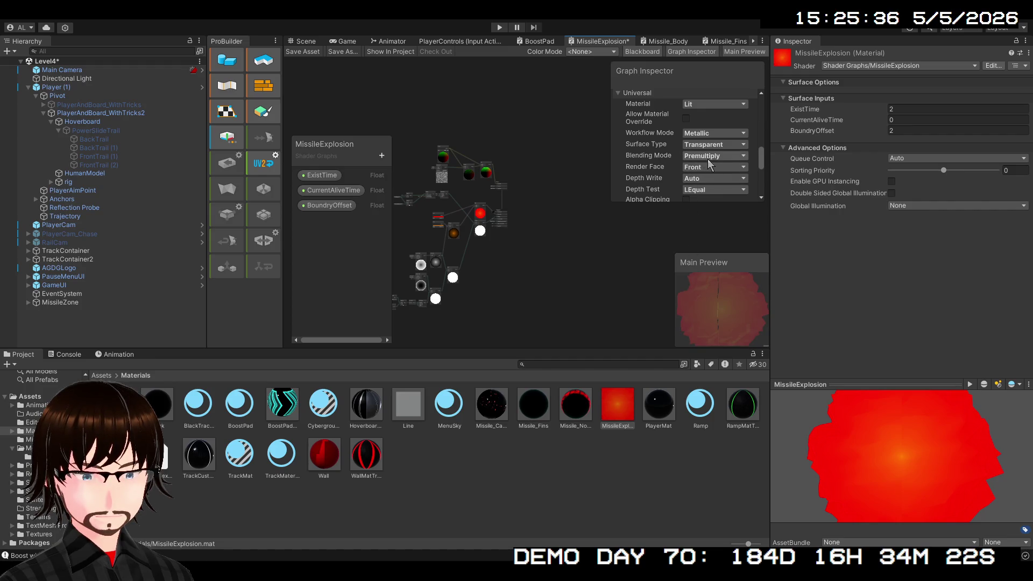
pyautogui.moveTo(724, 305); pyautogui.dragTo(757, 289)
pyautogui.moveTo(705, 307); pyautogui.dragTo(639, 309)
pyautogui.moveTo(730, 311); pyautogui.dragTo(661, 298)
# - Toggle Alpha Clipping on and back off, then save the MissileExplosion graph
pyautogui.scroll(-3, 703, 169)
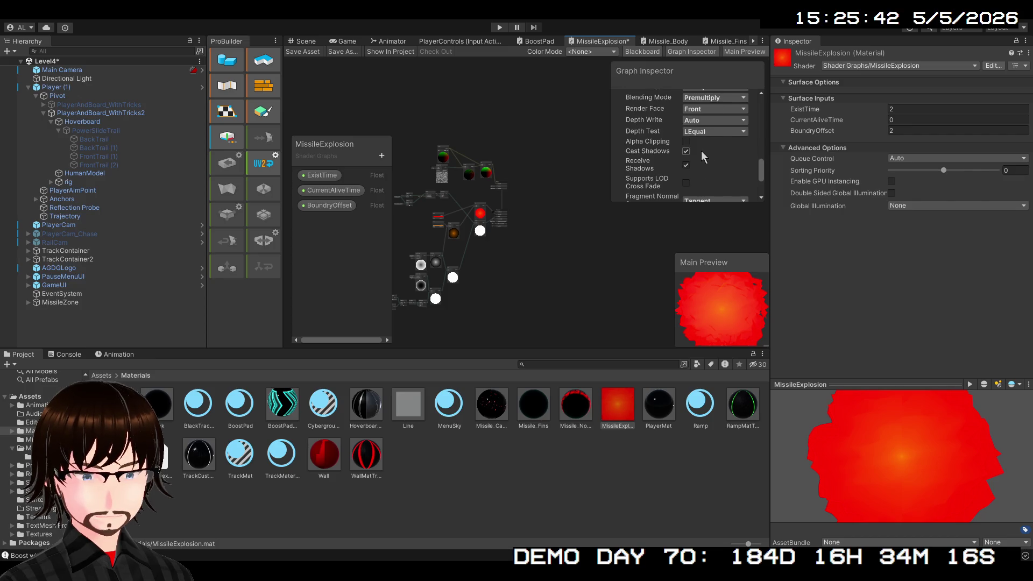
pyautogui.click(686, 142)
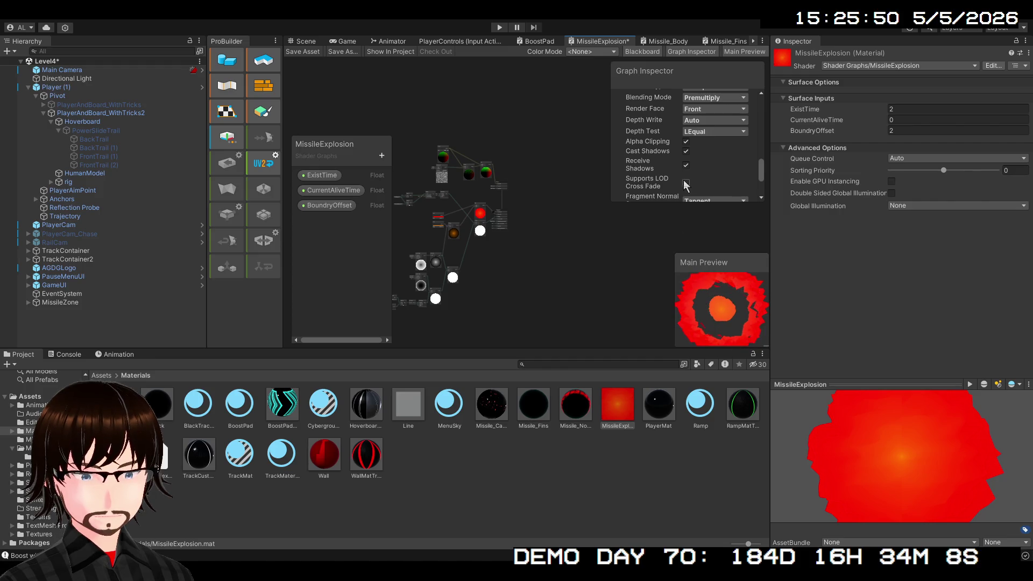
pyautogui.click(686, 143)
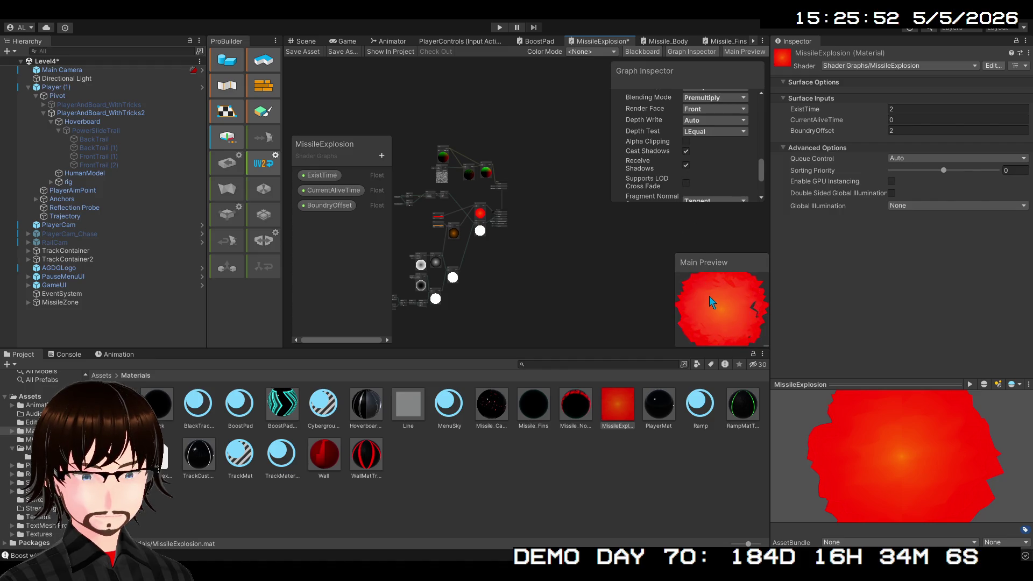
pyautogui.scroll(4, 716, 168)
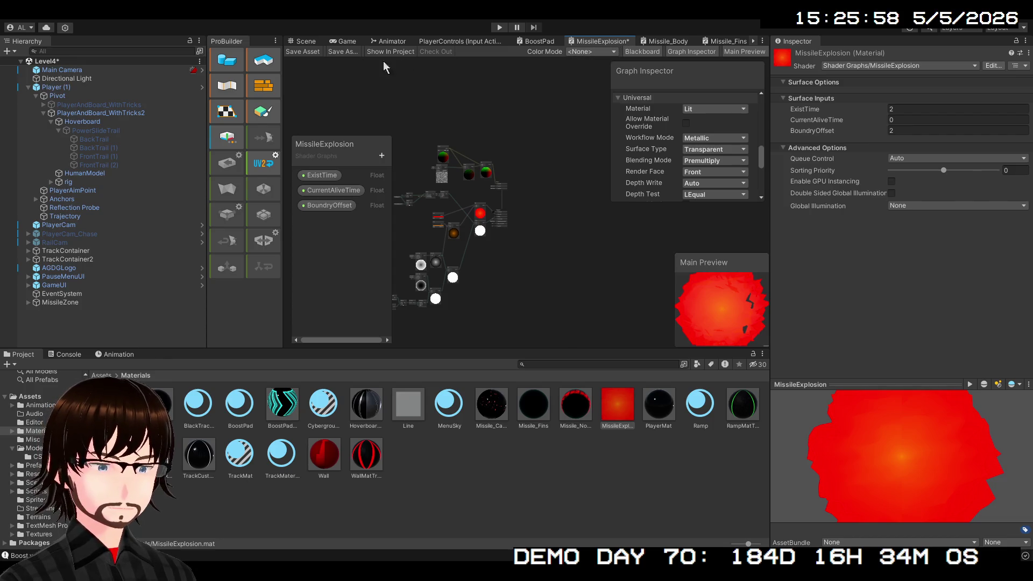
pyautogui.click(309, 54)
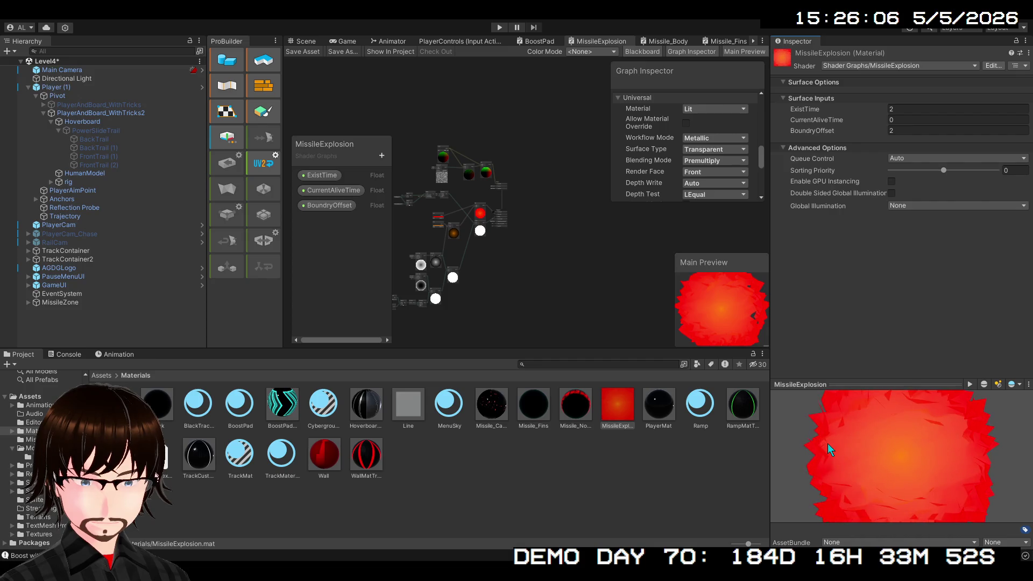
# - Open the MissileObject prefab from the Assets Prefabs folder for editing
pyautogui.click(665, 41)
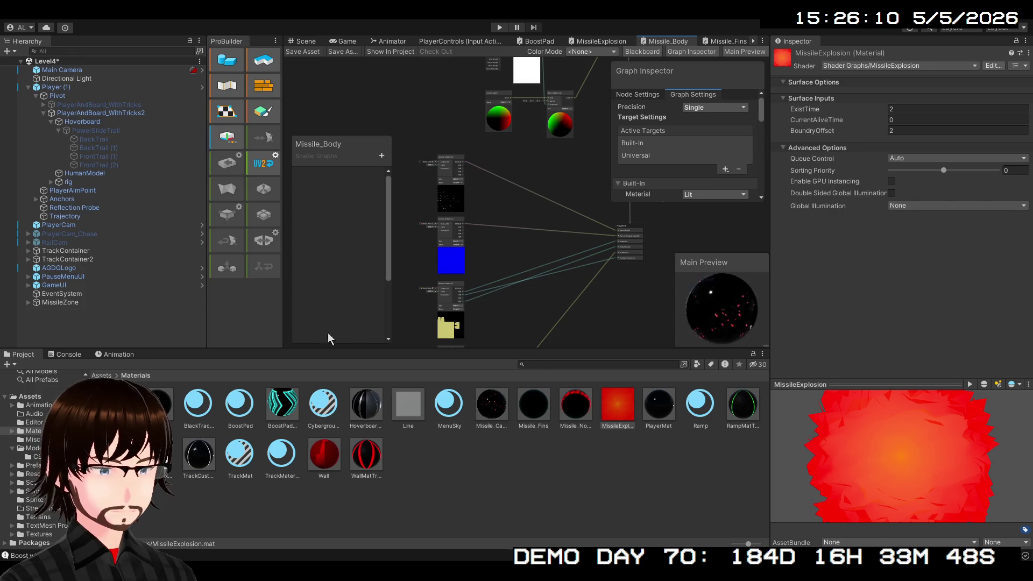
pyautogui.click(102, 376)
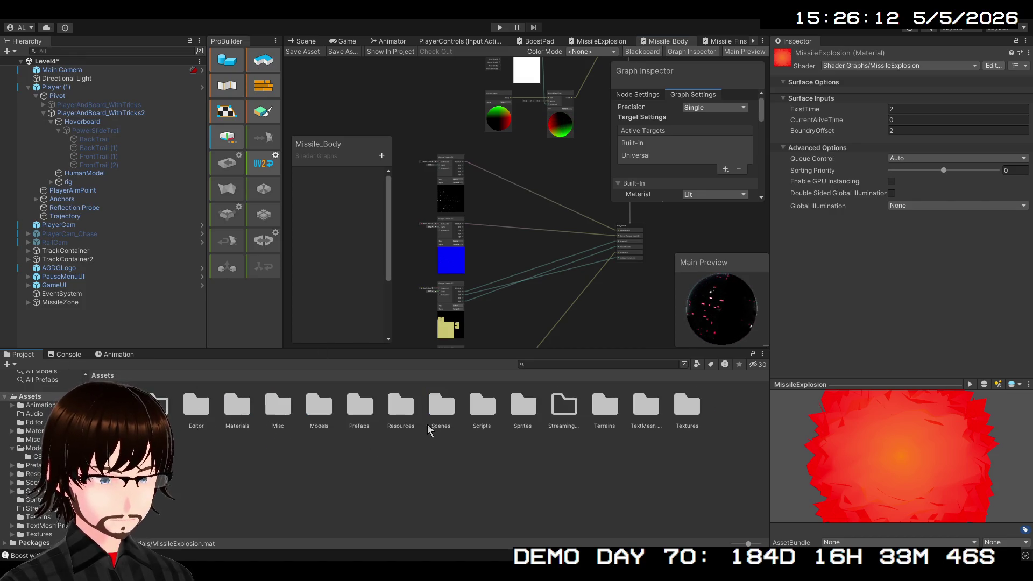
pyautogui.doubleClick(360, 412)
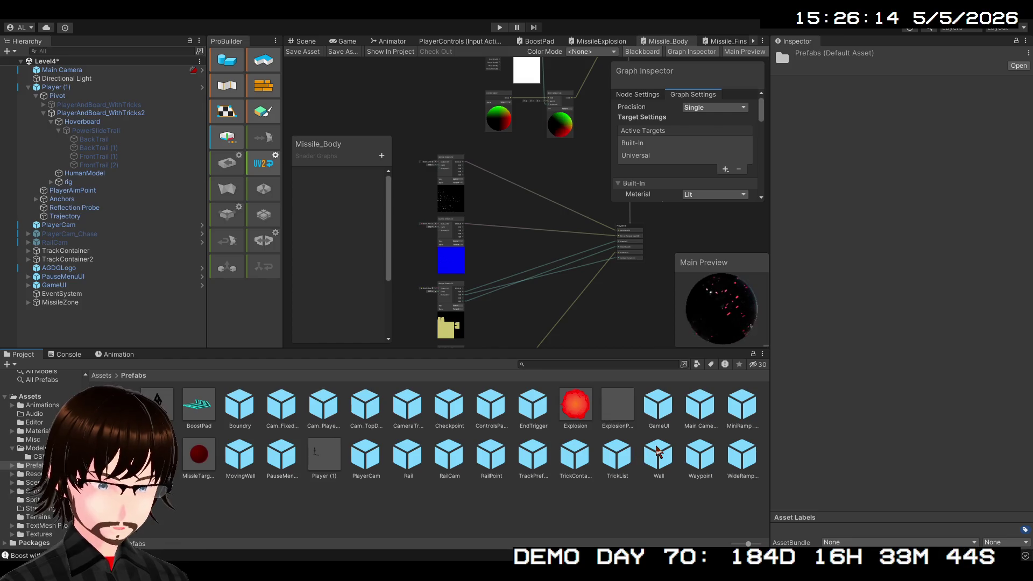
pyautogui.click(158, 454)
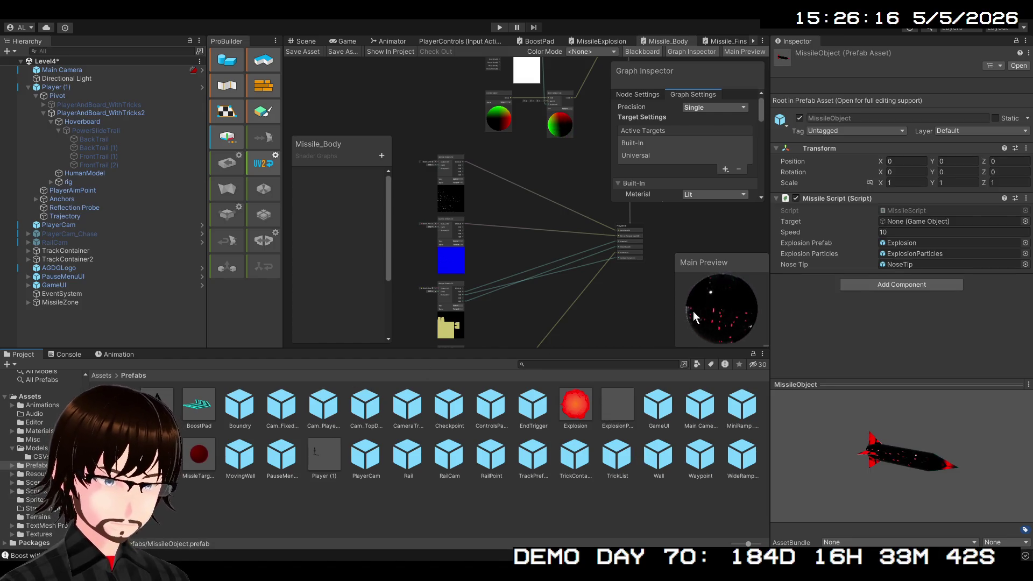
pyautogui.doubleClick(162, 454)
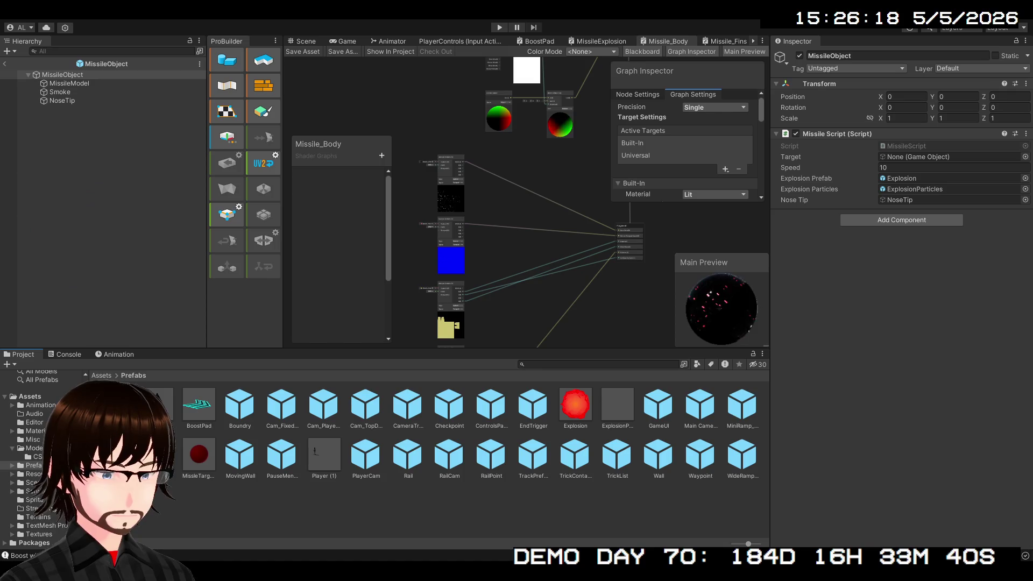
# - Set the Smoke trail renderer's Element 0 material to Line
pyautogui.click(59, 92)
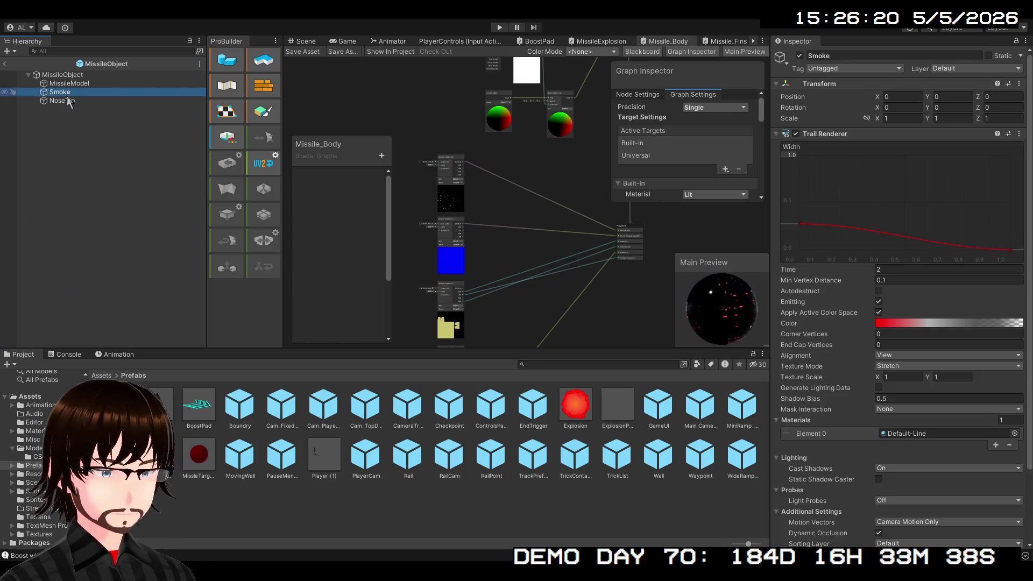
pyautogui.scroll(-3, 955, 425)
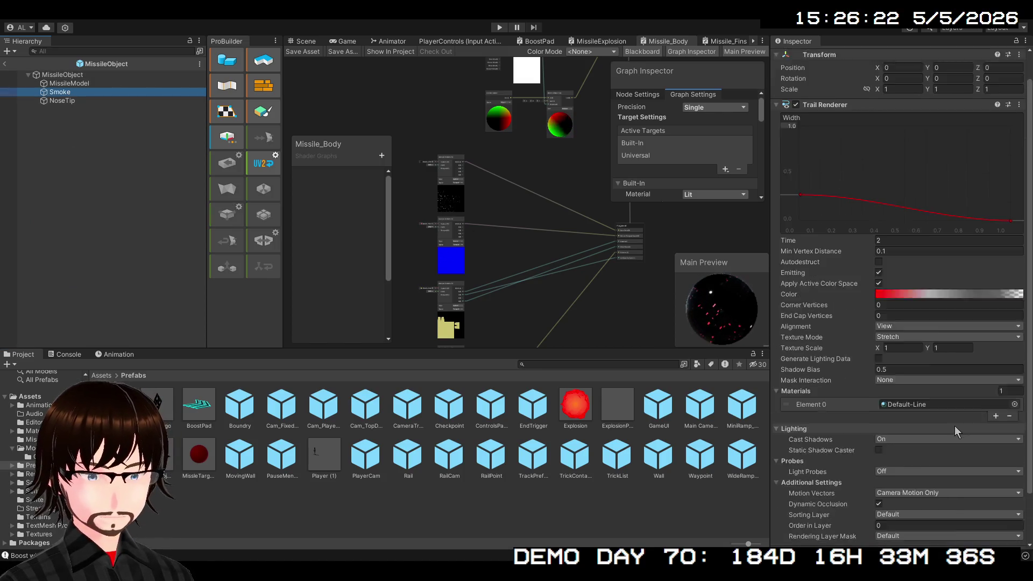
pyautogui.click(1015, 376)
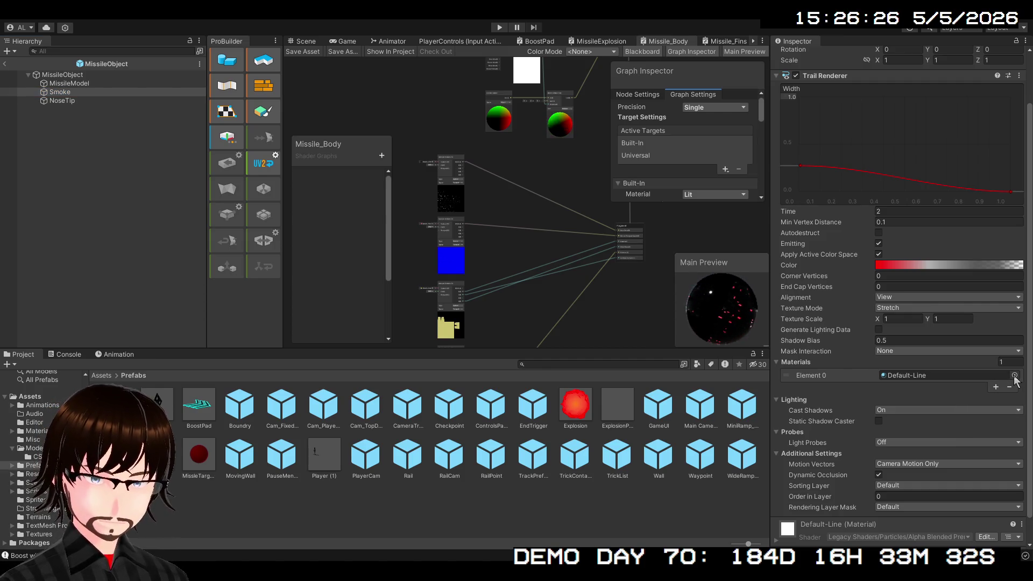
pyautogui.press('Return')
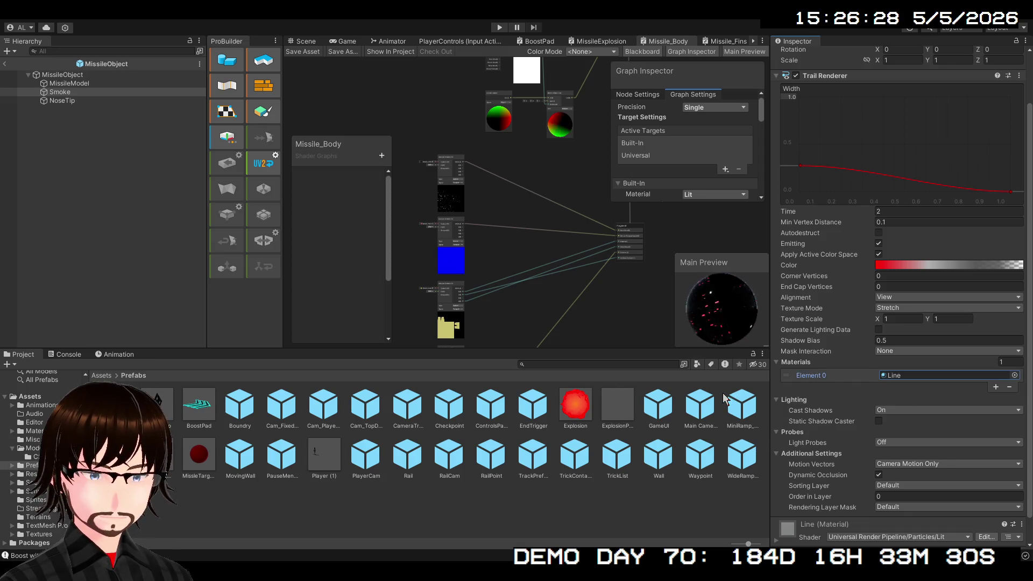
# - Inspect the MissileModel and NoseTip children, then open the Explosion prefab
pyautogui.click(63, 97)
pyautogui.click(91, 85)
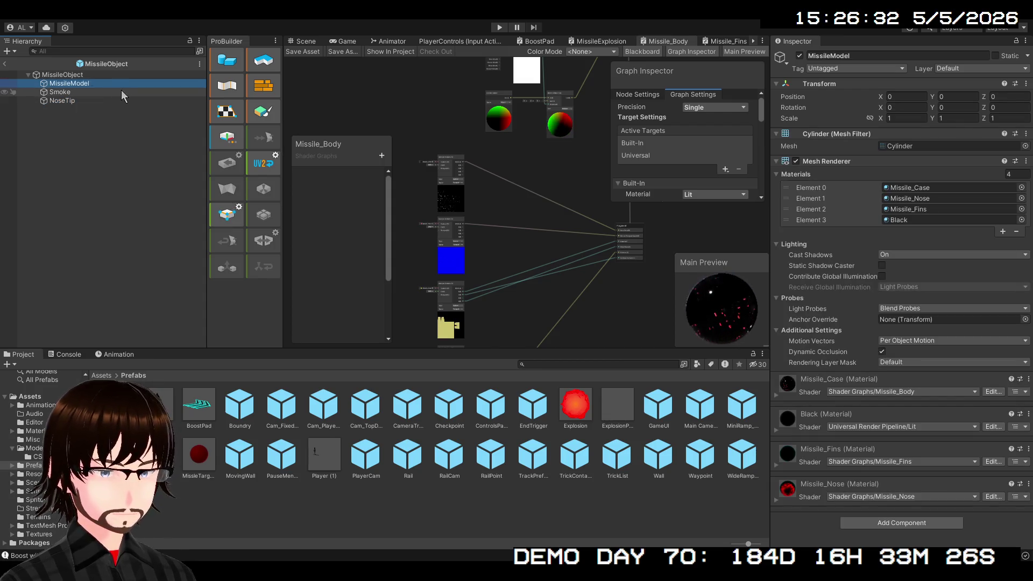
pyautogui.click(50, 92)
pyautogui.click(59, 99)
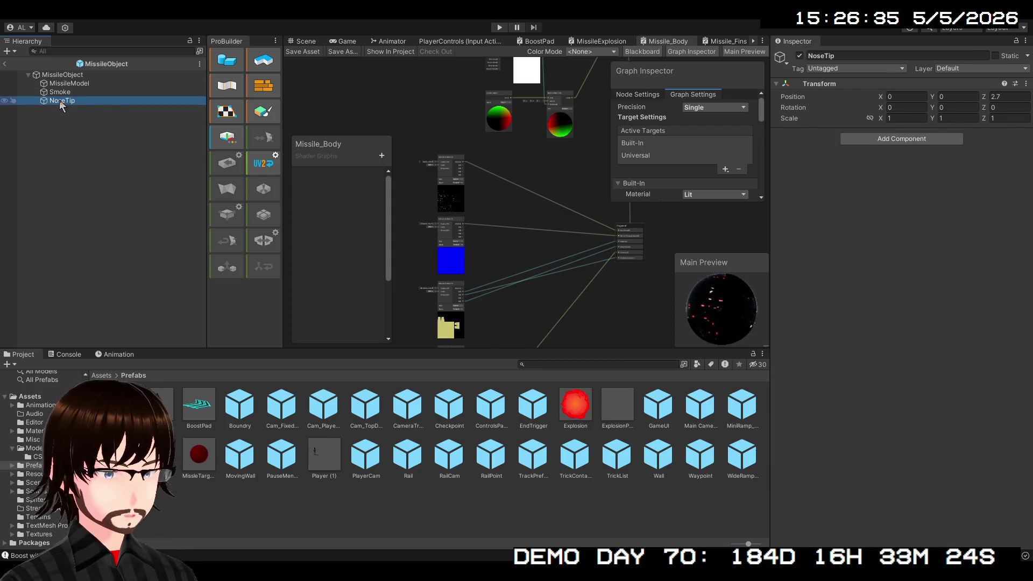
pyautogui.click(62, 74)
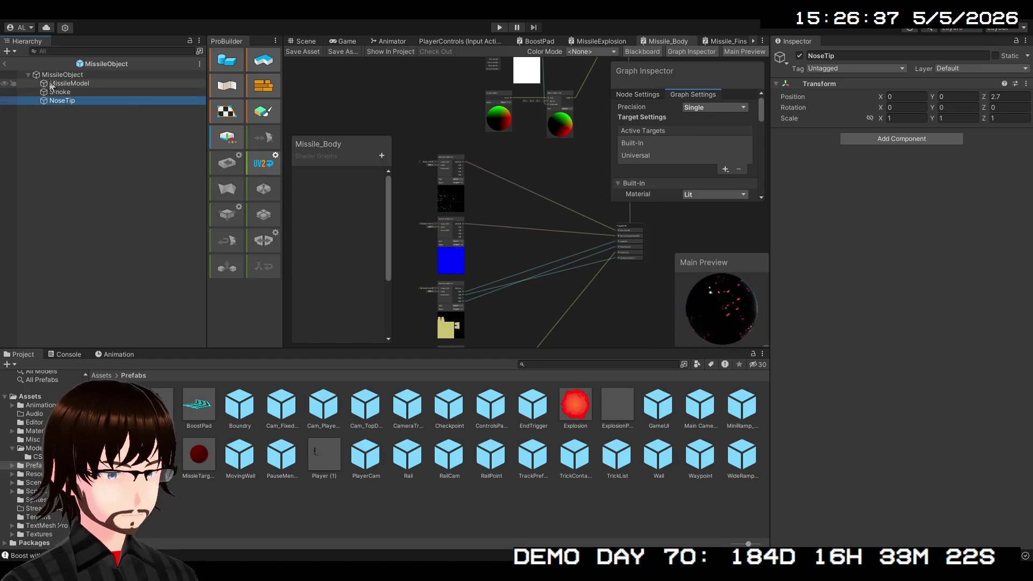
pyautogui.doubleClick(564, 402)
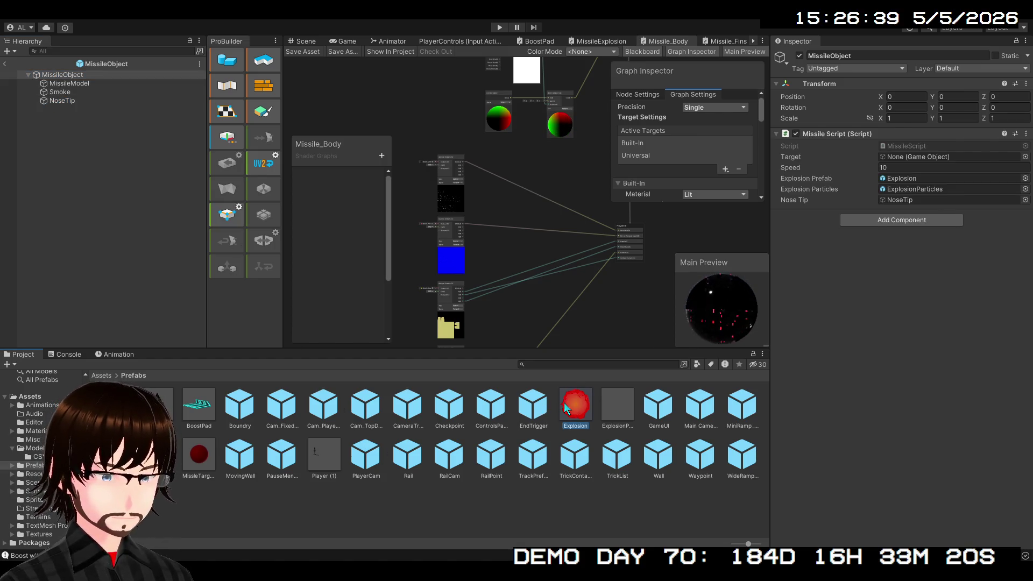
# - Set ExplosionParticles' trail material to Line and material to Sprite_URP, then return to Level4
pyautogui.click(55, 84)
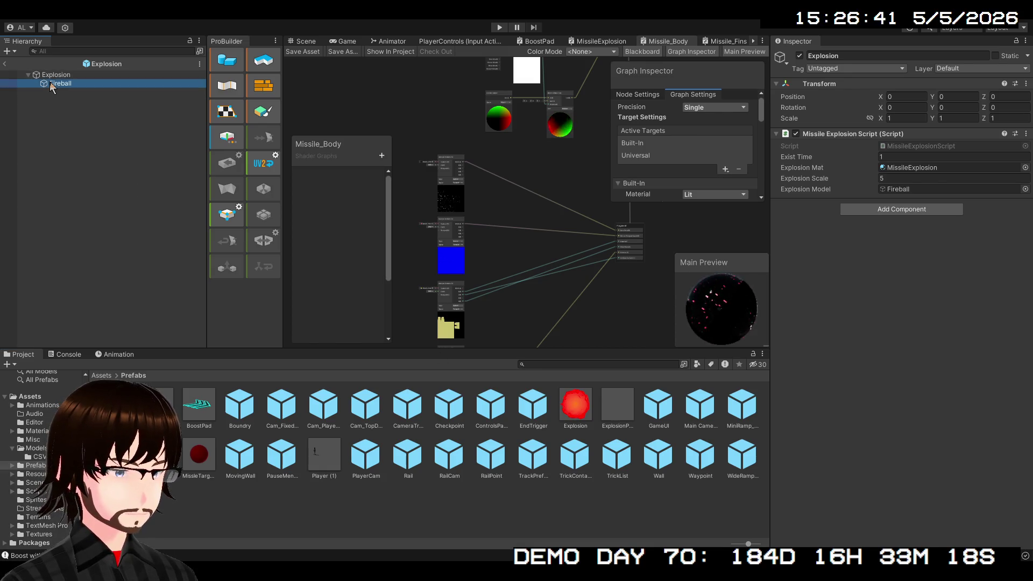
pyautogui.click(615, 404)
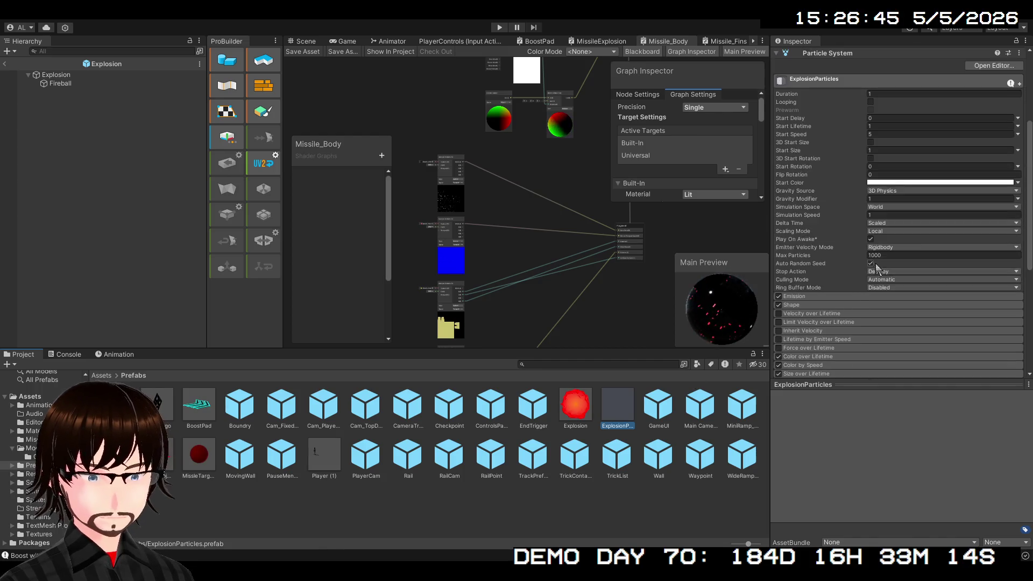
pyautogui.scroll(-5, 876, 269)
pyautogui.click(800, 267)
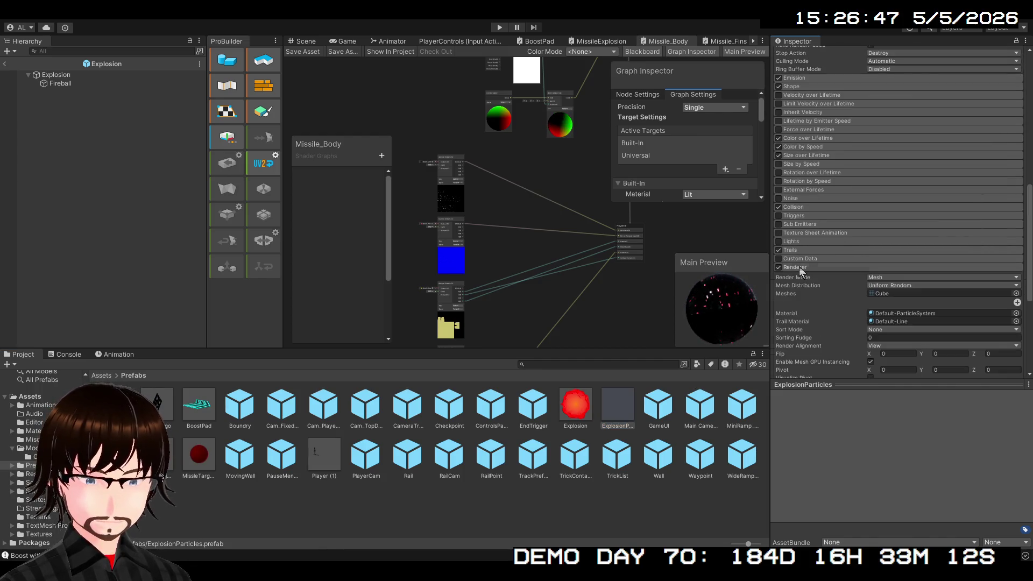
pyautogui.scroll(-2, 938, 312)
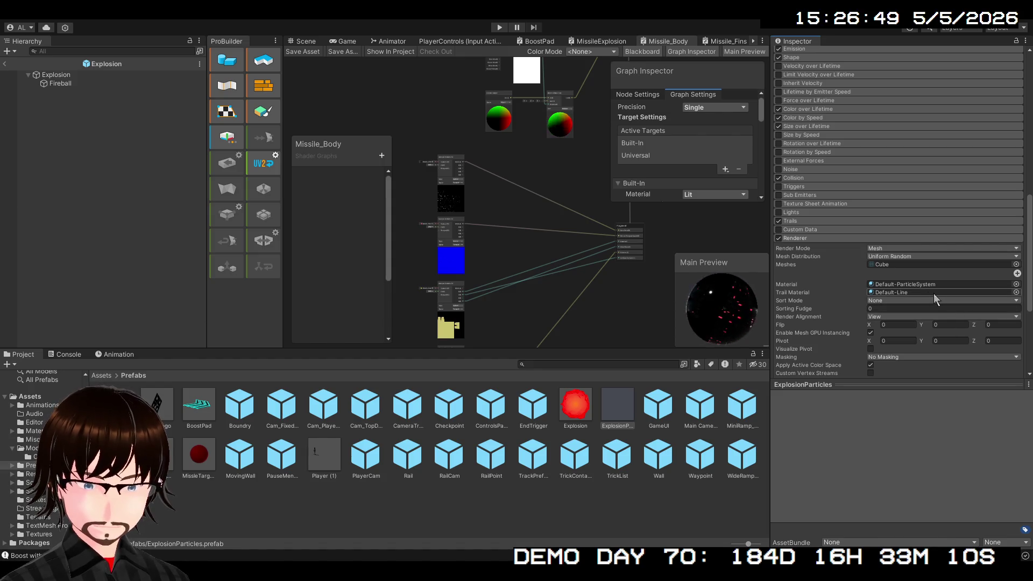
pyautogui.click(1016, 292)
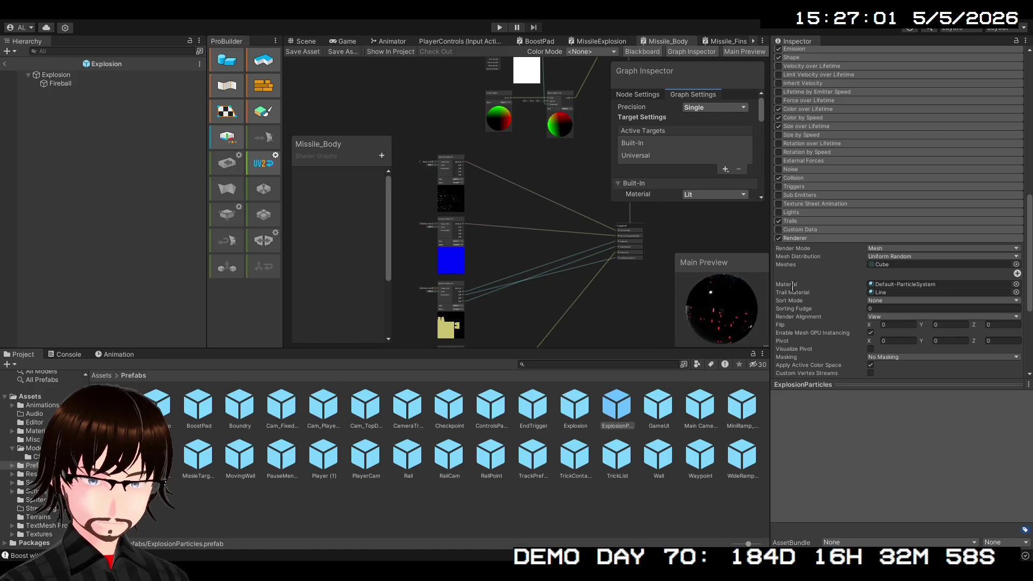
pyautogui.hotkey('ctrl', 'z')
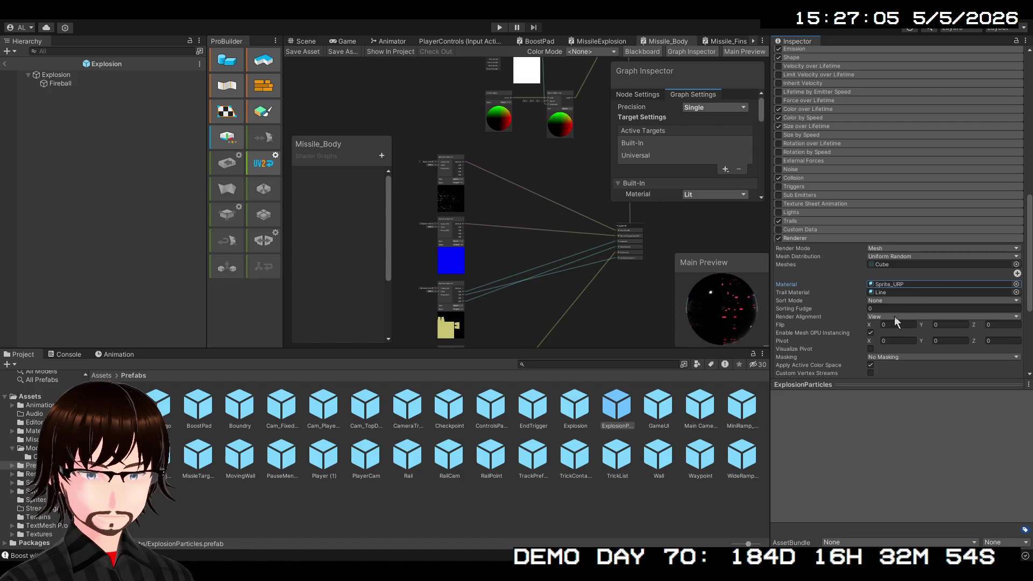
pyautogui.click(4, 64)
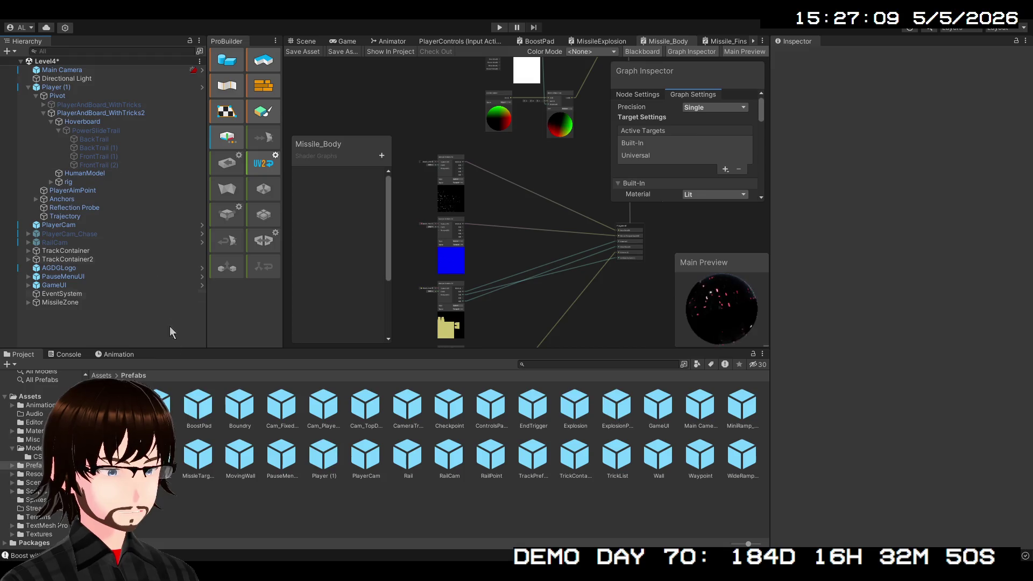
# - Change Sprite_URP's Color Mode from Multiply to Additive and enter Play mode
pyautogui.click(102, 376)
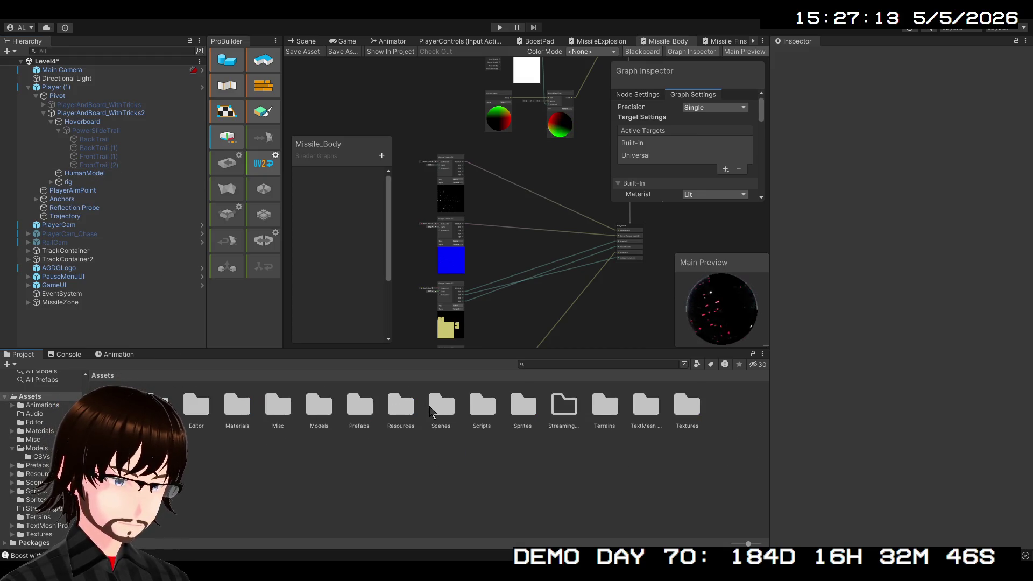
pyautogui.click(234, 407)
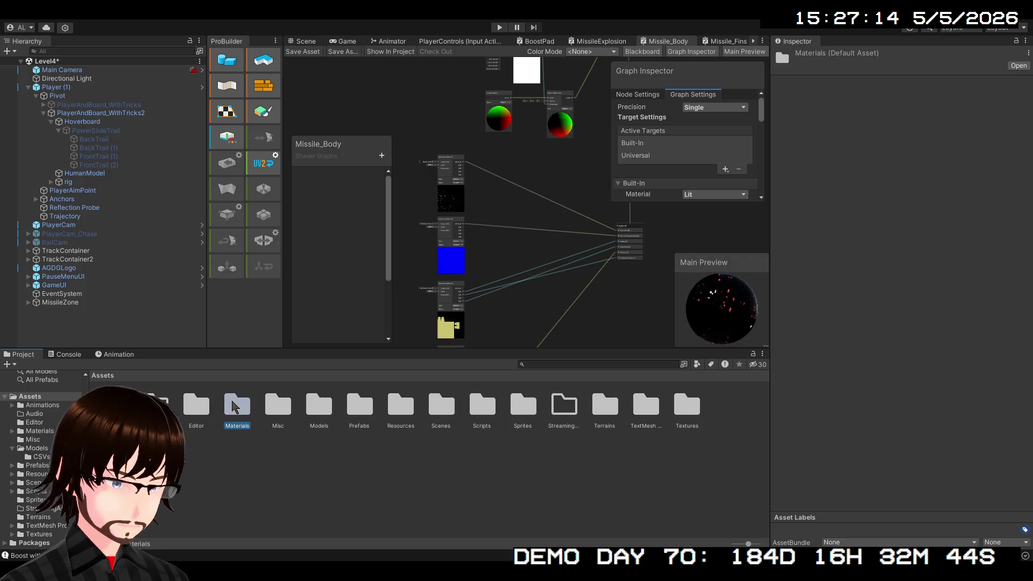
pyautogui.doubleClick(235, 408)
pyautogui.click(156, 455)
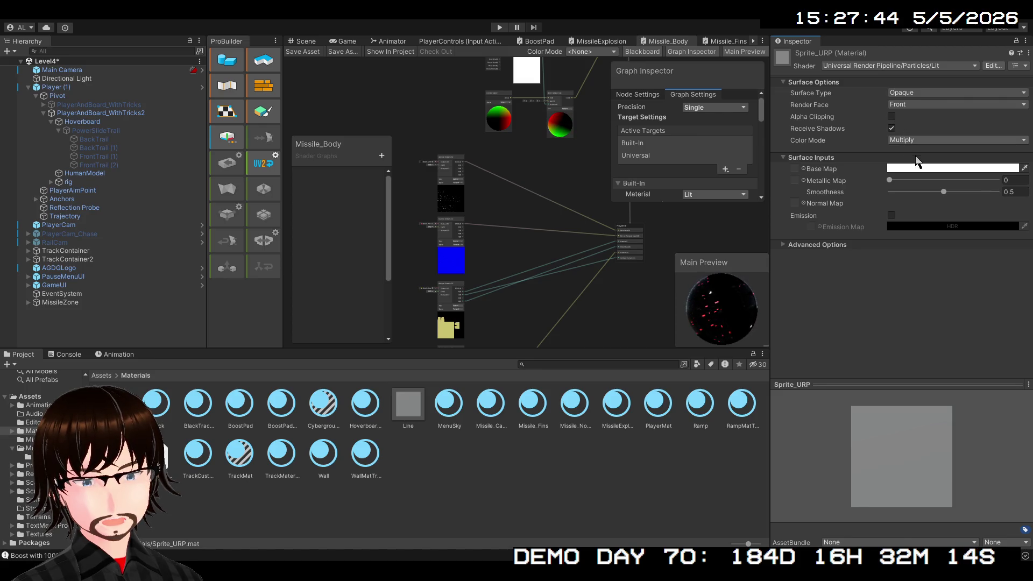
pyautogui.click(920, 140)
pyautogui.click(915, 150)
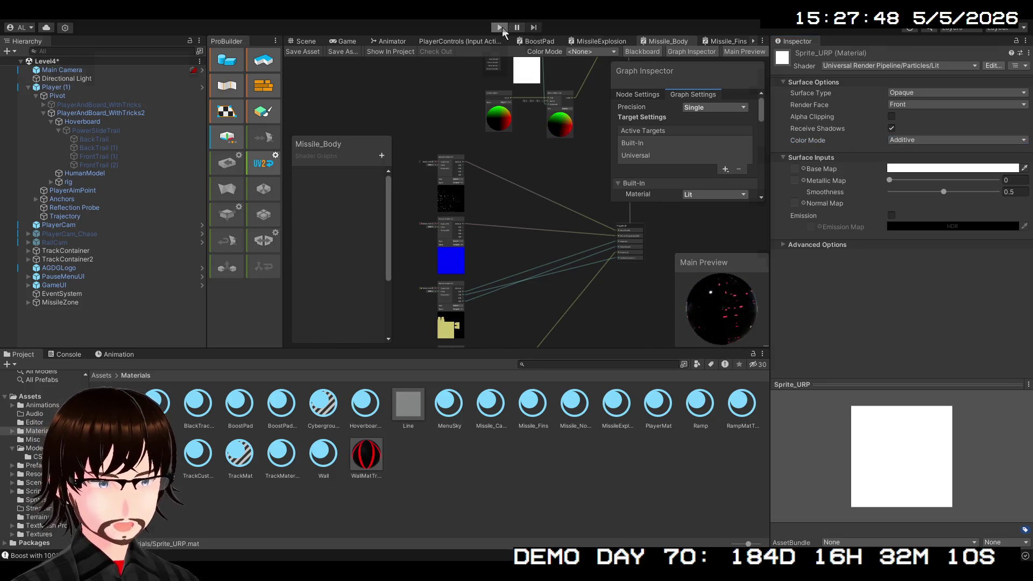
pyautogui.click(500, 27)
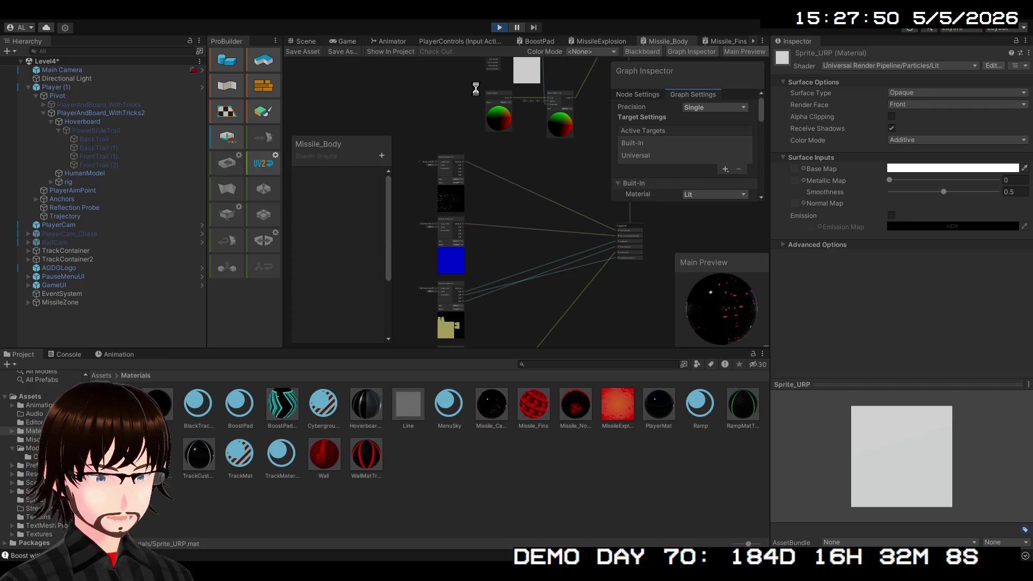
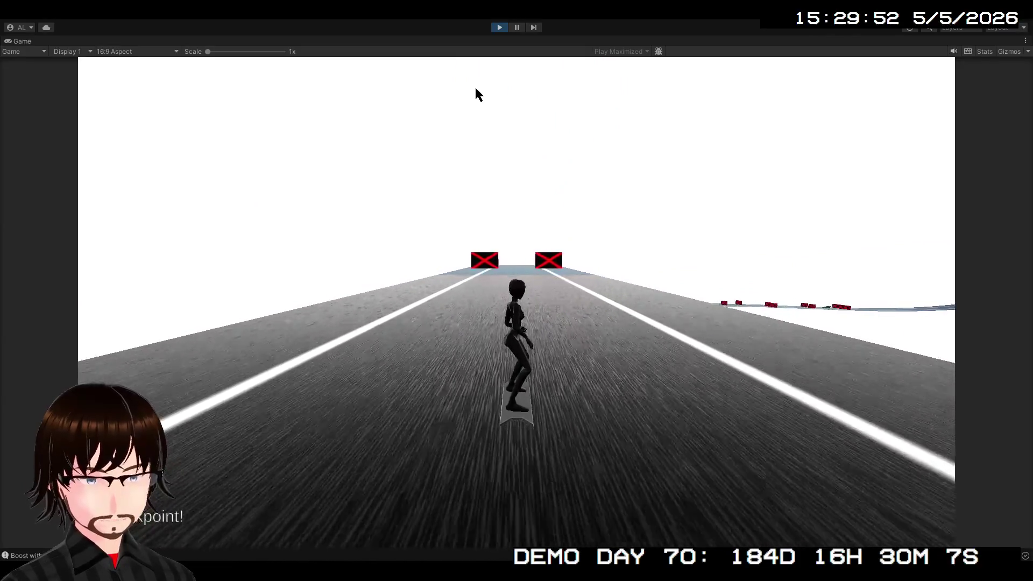
# - Stop play mode and review the MissileExplosion shader graph's Graph Settings
pyautogui.click(497, 29)
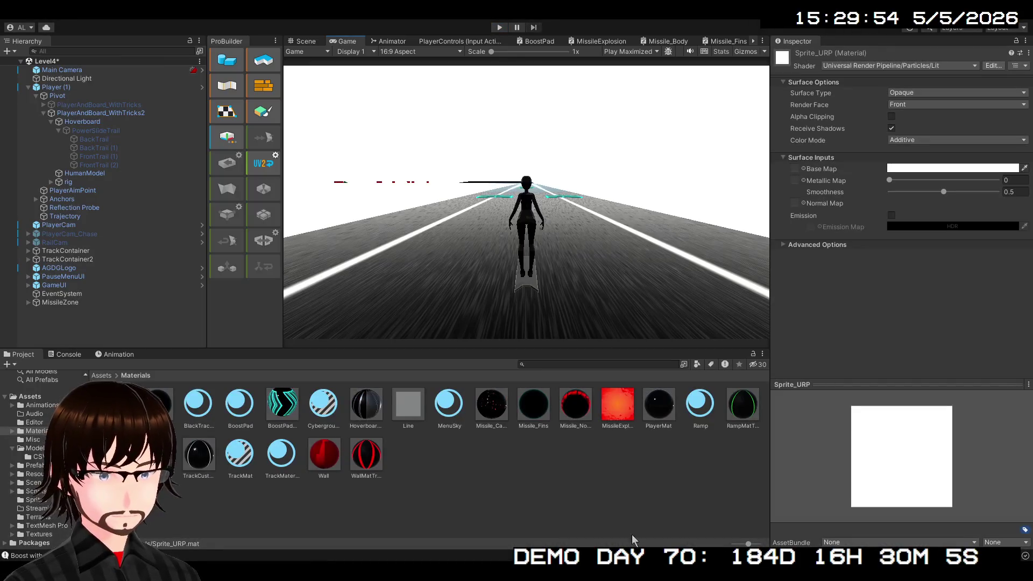
pyautogui.click(617, 43)
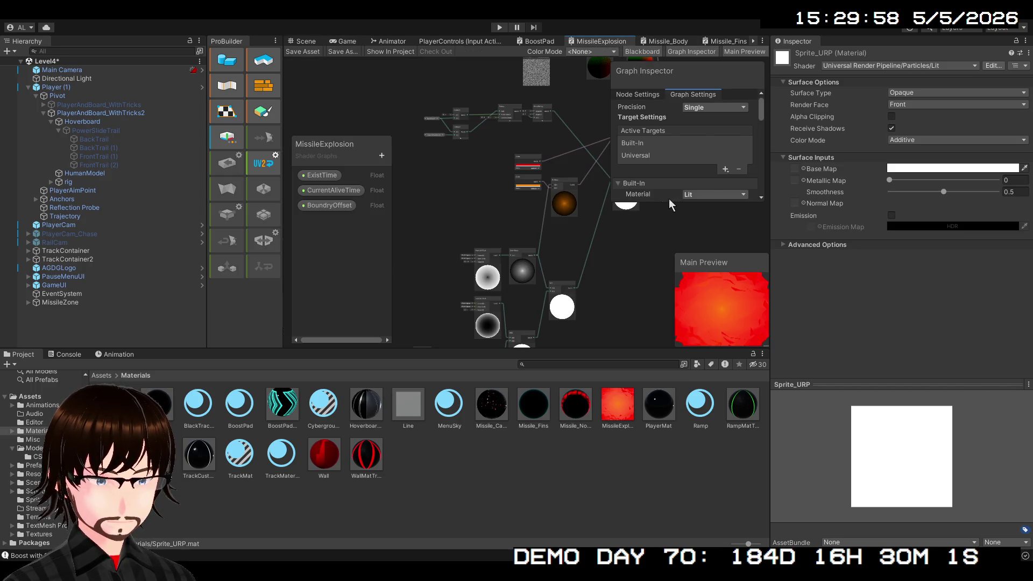
pyautogui.scroll(-5, 669, 199)
pyautogui.scroll(2, 699, 162)
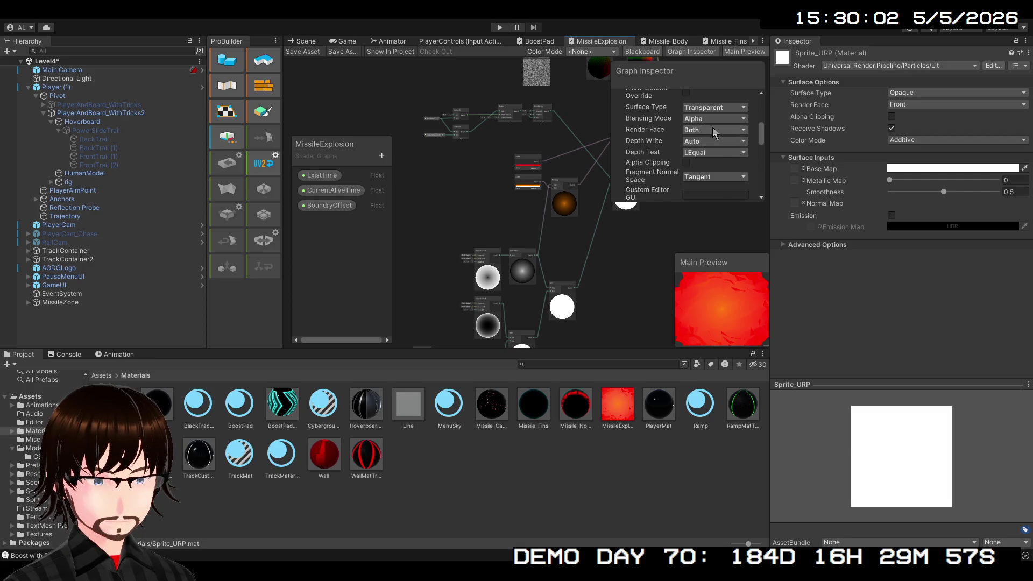
pyautogui.scroll(1, 712, 127)
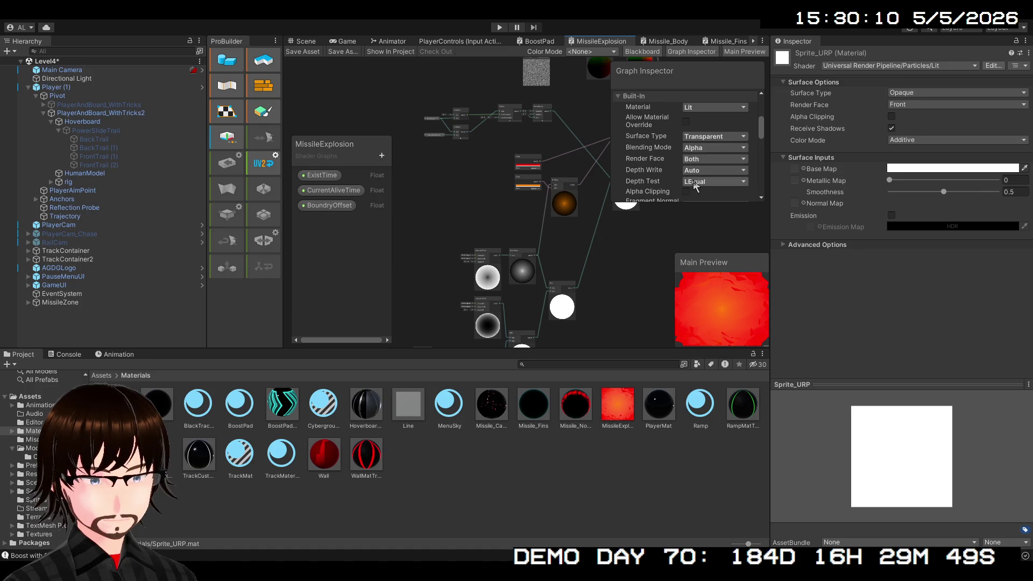
pyautogui.scroll(-5, 679, 171)
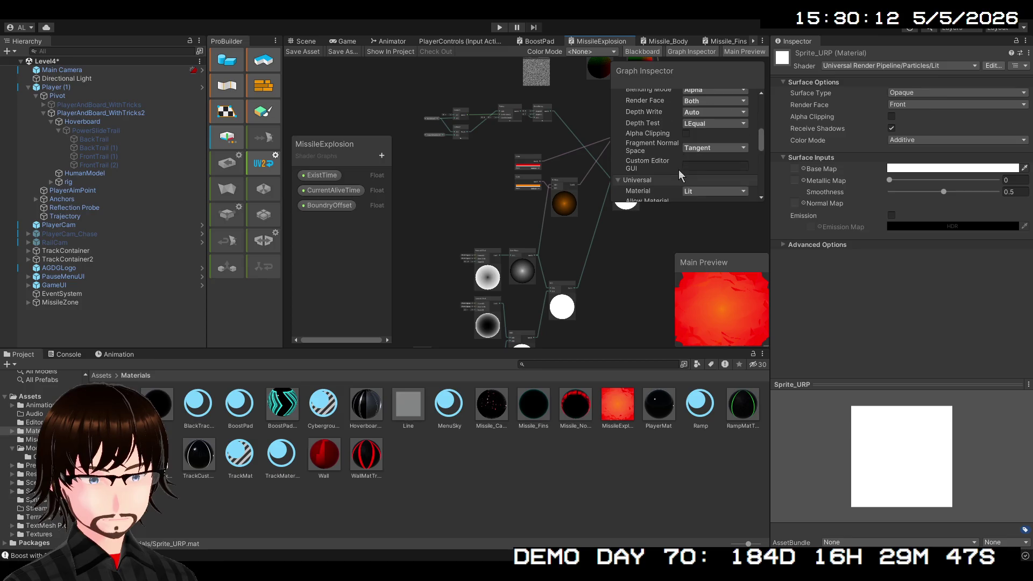
# - Set Render Face to Both and Workflow Mode to Specular, and enable Alpha Clipping
pyautogui.click(712, 167)
pyautogui.click(715, 203)
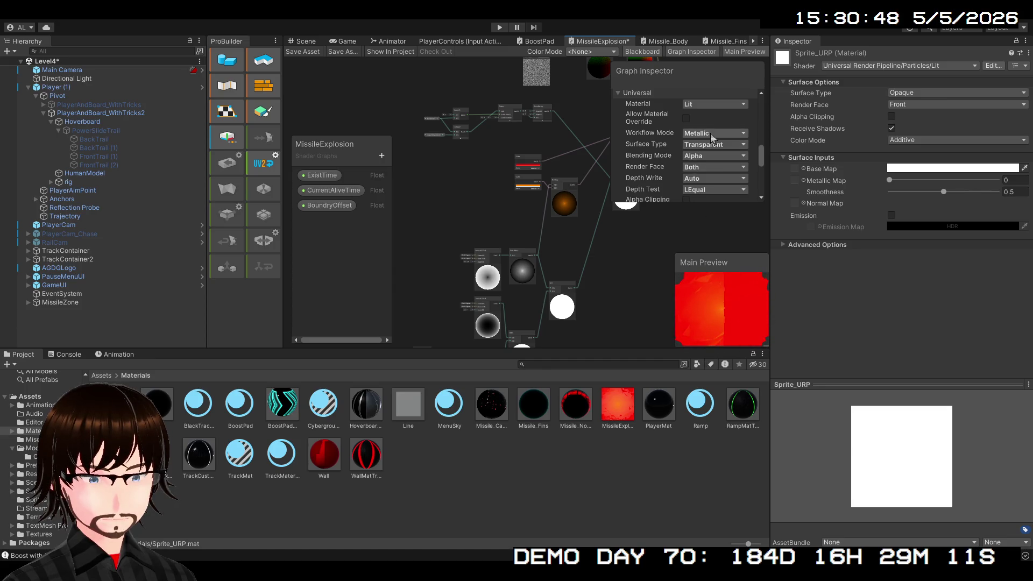
pyautogui.click(735, 145)
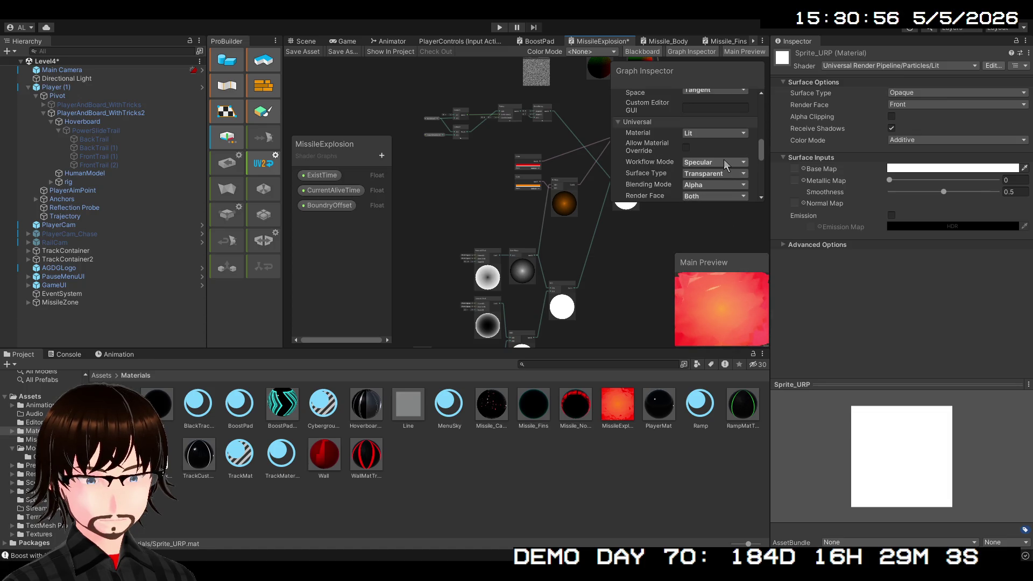
pyautogui.scroll(-3, 707, 150)
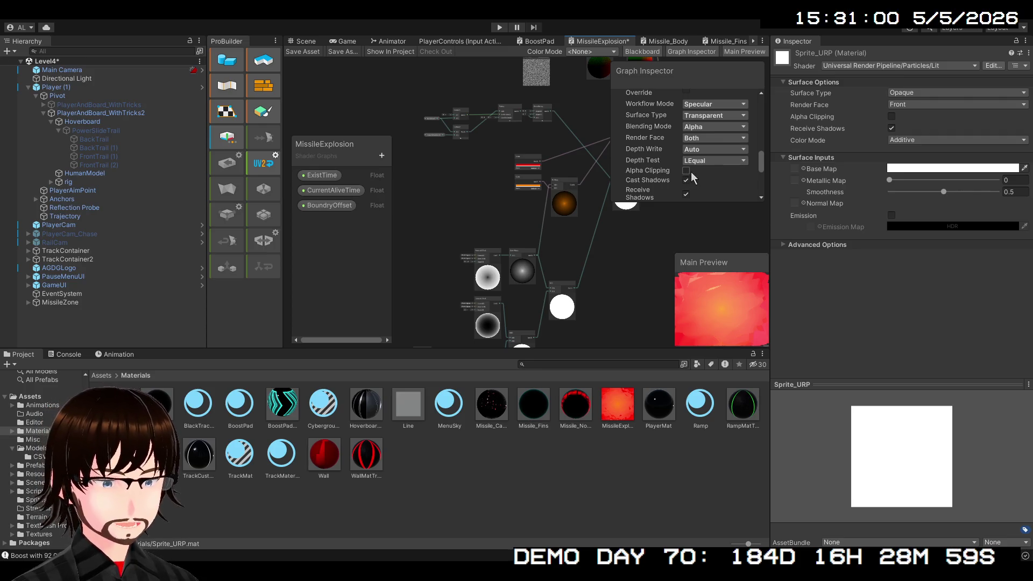
pyautogui.click(687, 171)
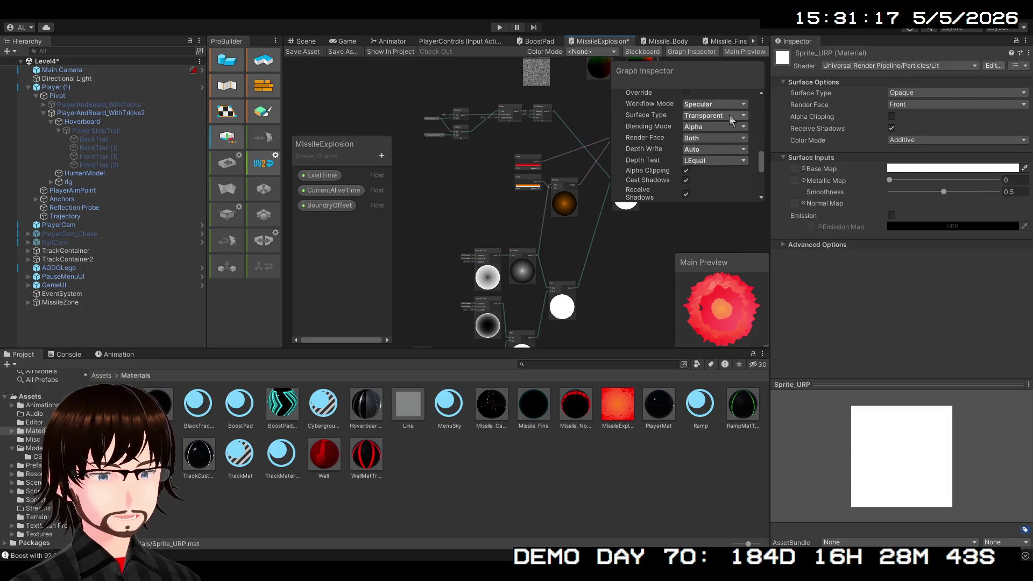
# - Make the surface Opaque, save the shader graph and start the game
pyautogui.hotkey('ctrl', 'z')
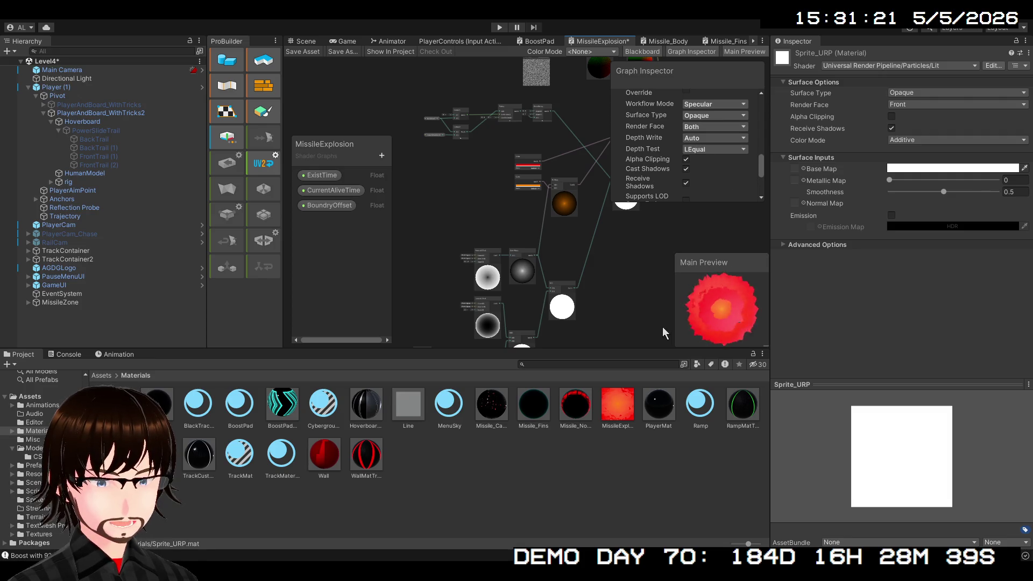
pyautogui.click(782, 321)
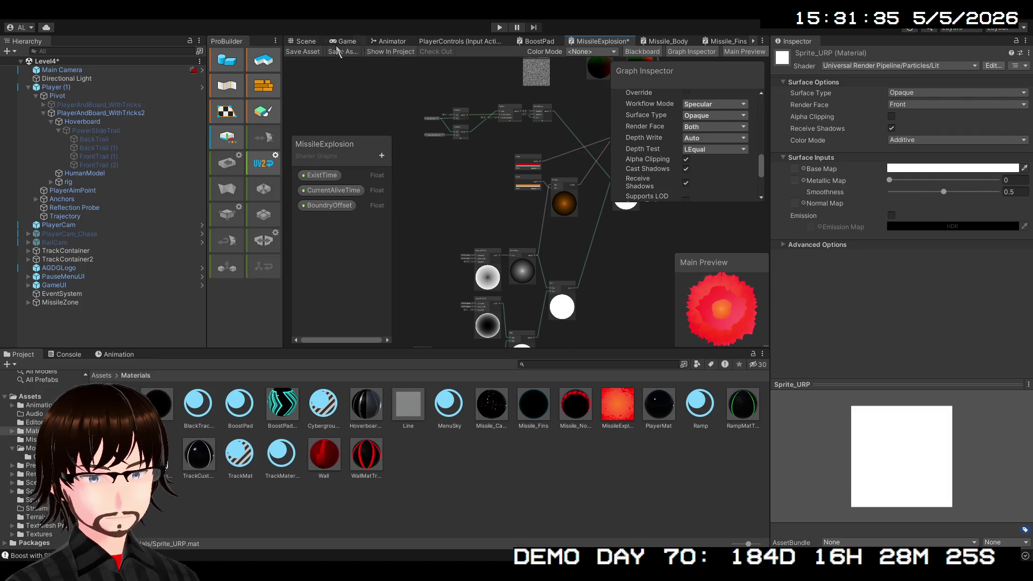
pyautogui.click(316, 50)
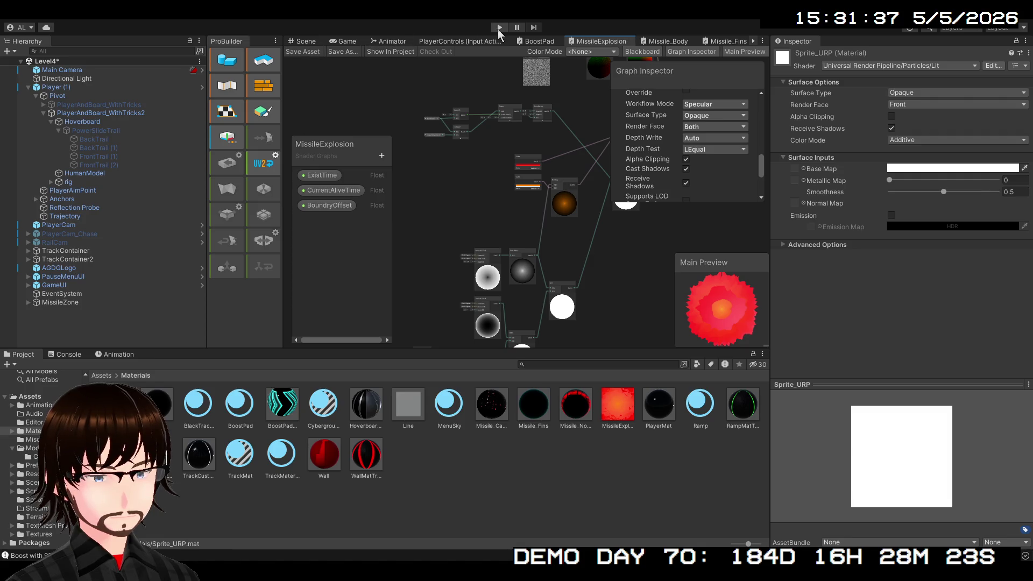
pyautogui.click(499, 27)
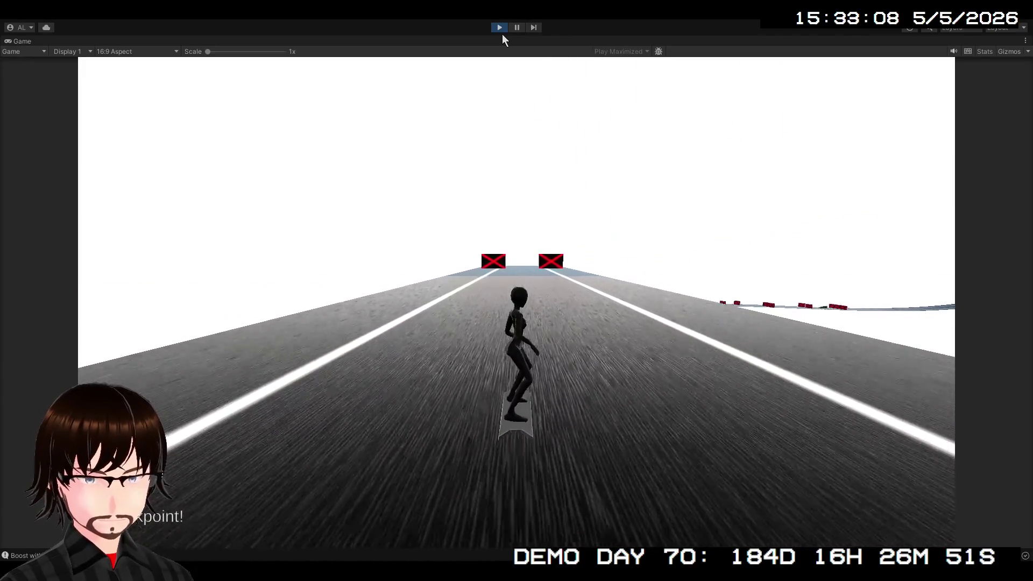
# - Pause the game after test-running the updated explosion shader
pyautogui.click(522, 31)
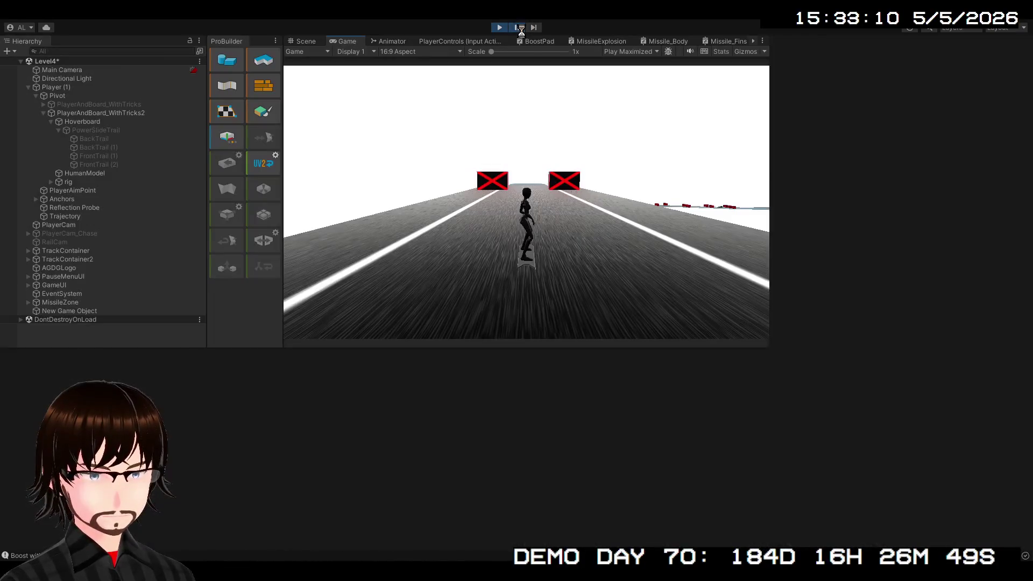
# - Select the MissileExplosion material and bring up its shader graph settings
pyautogui.click(616, 395)
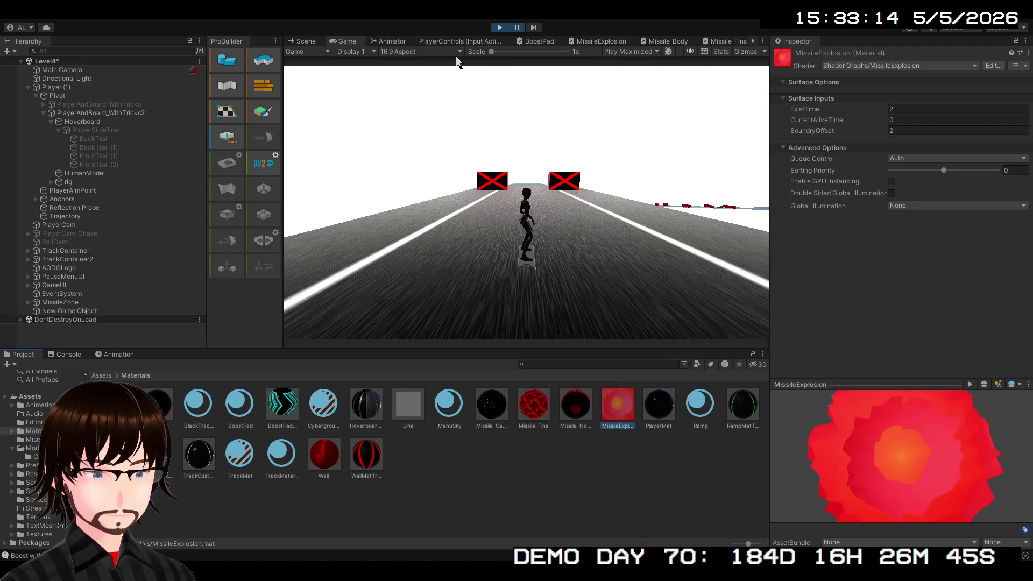
pyautogui.click(612, 42)
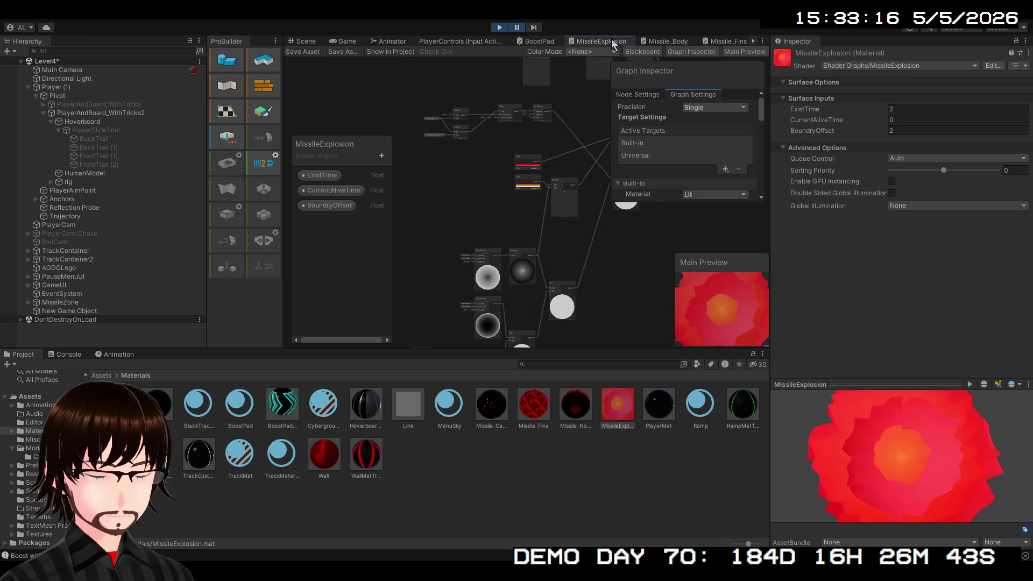
pyautogui.scroll(-3, 704, 148)
pyautogui.scroll(2, 704, 148)
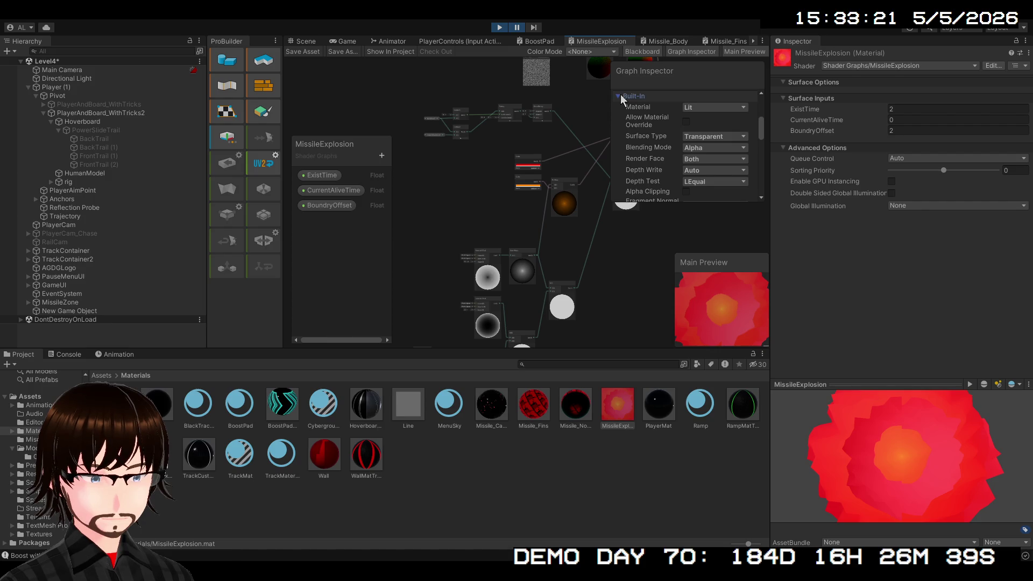
pyautogui.scroll(-1, 681, 136)
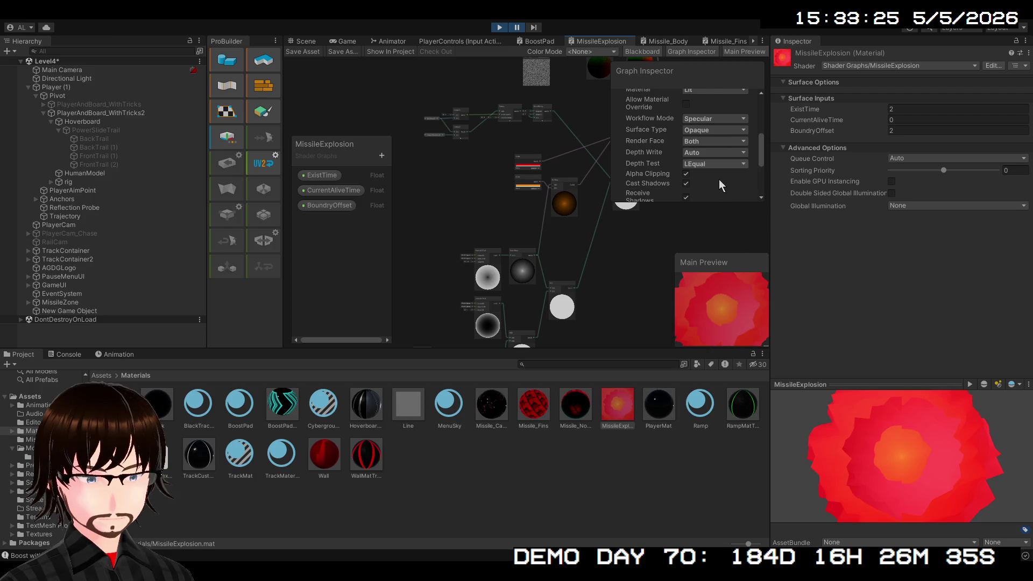
# - Try Depth Test Never/Always and Object normal space, reverting to LEqual and Tangent
pyautogui.click(719, 179)
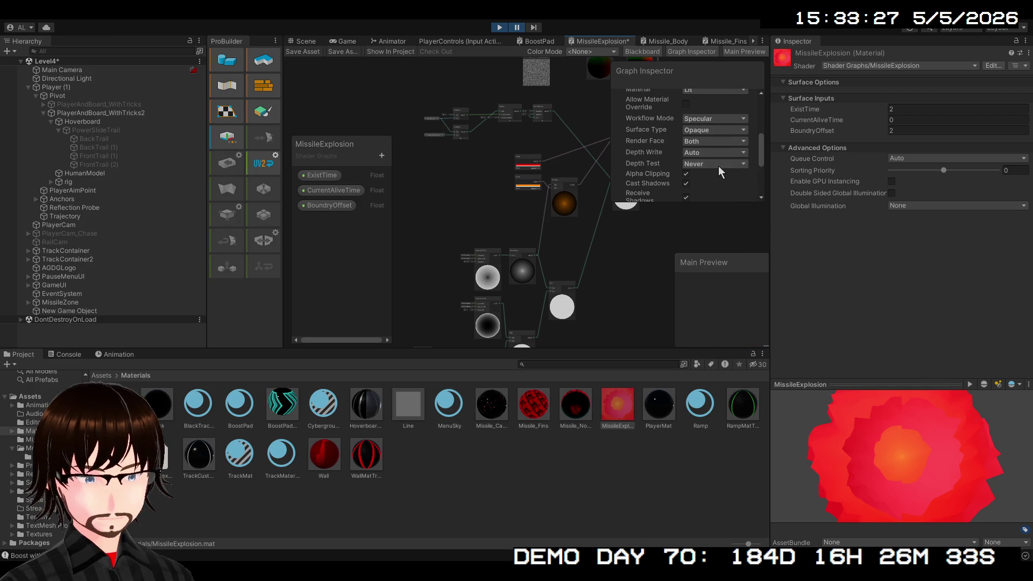
pyautogui.press('Up')
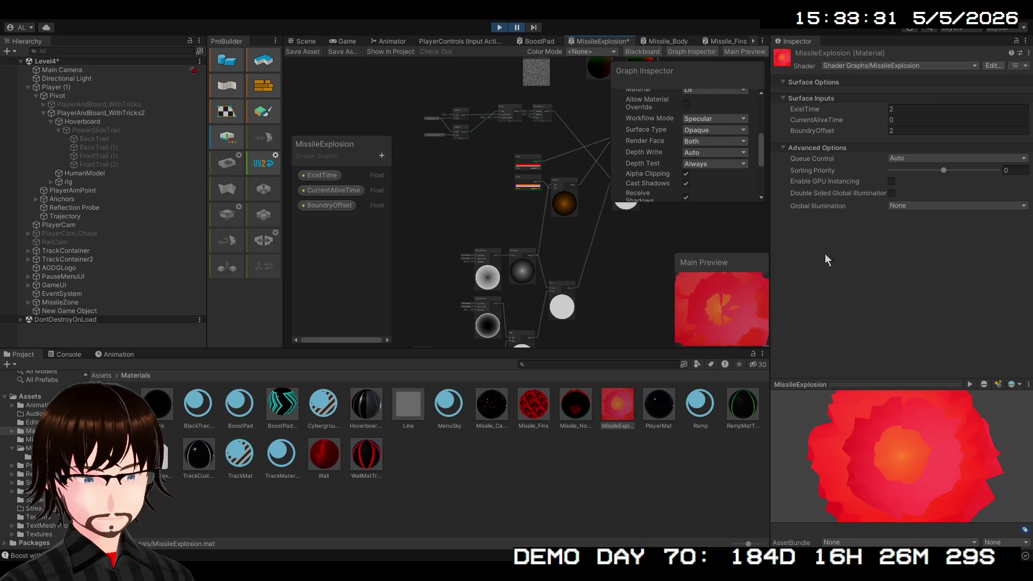
pyautogui.hotkey('ctrl', 'z')
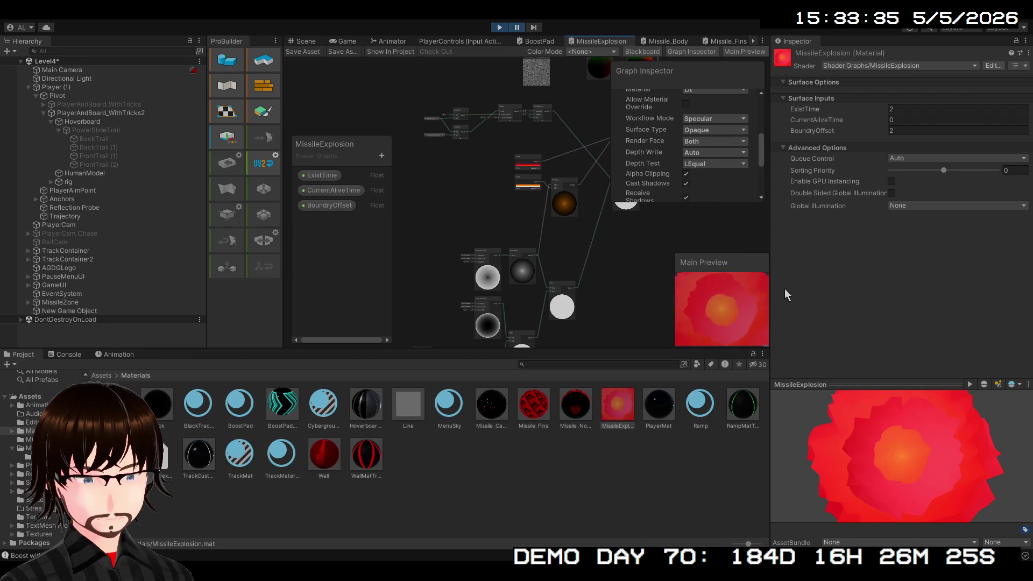
pyautogui.scroll(-1, 721, 186)
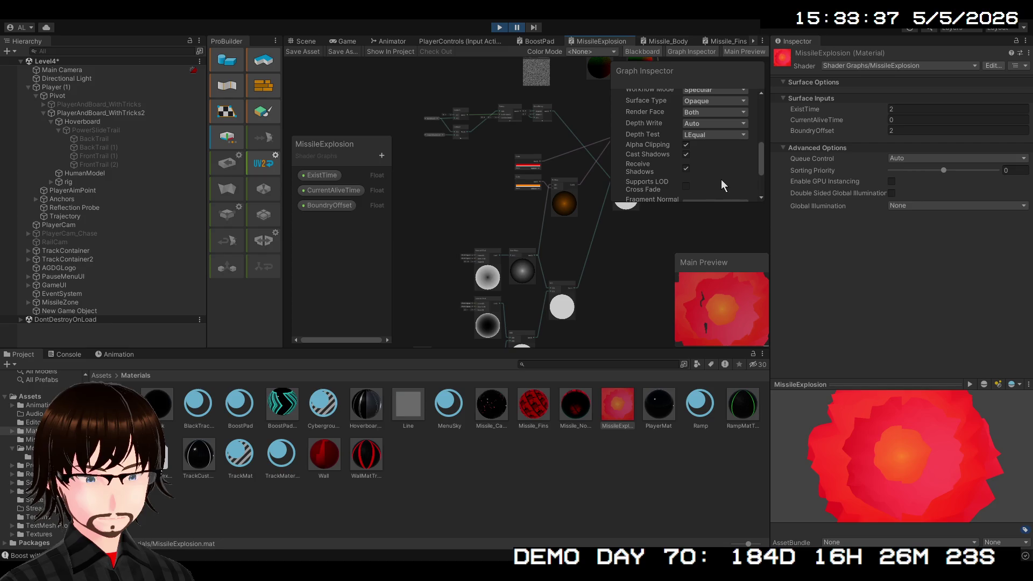
pyautogui.scroll(-1, 719, 182)
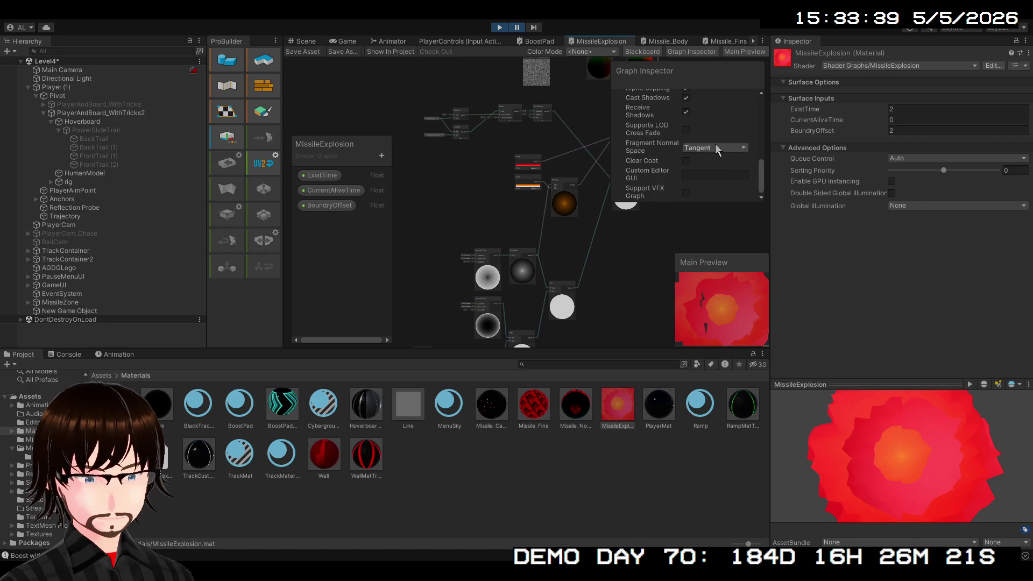
pyautogui.click(715, 151)
pyautogui.click(716, 168)
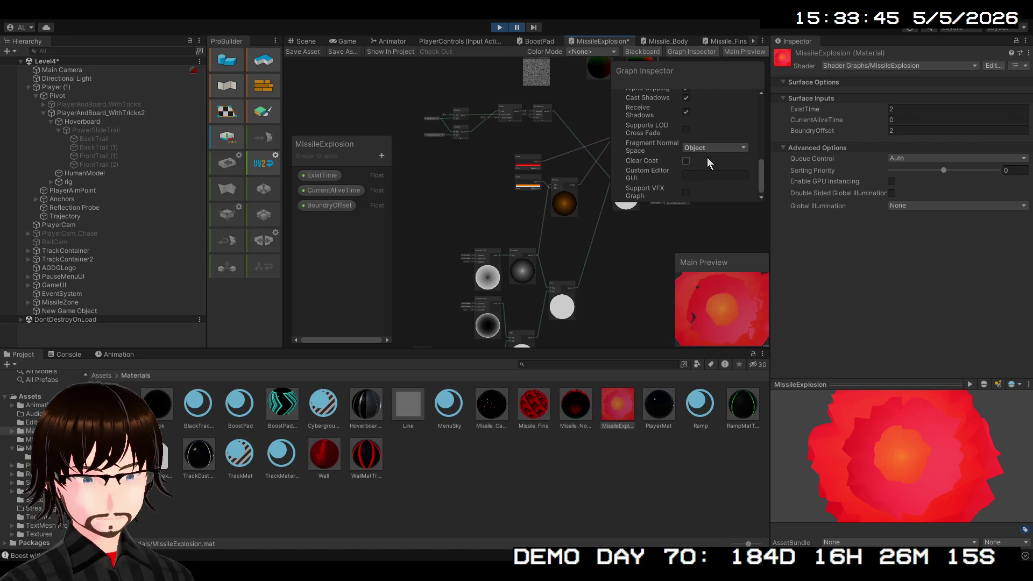
pyautogui.hotkey('ctrl', 'z')
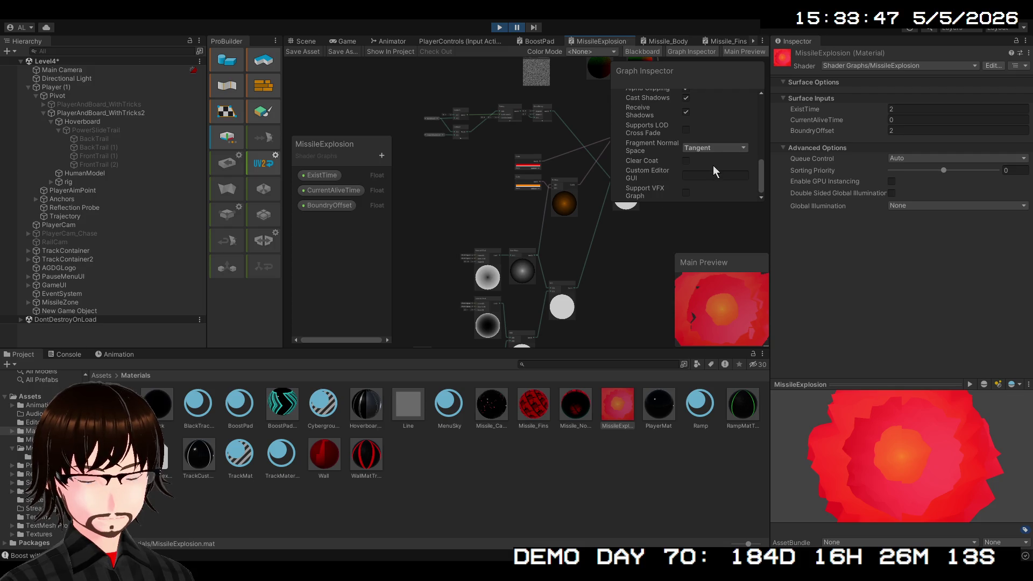
# - Make the surface Transparent with Additive blending and Render Face set to Front
pyautogui.scroll(3, 713, 195)
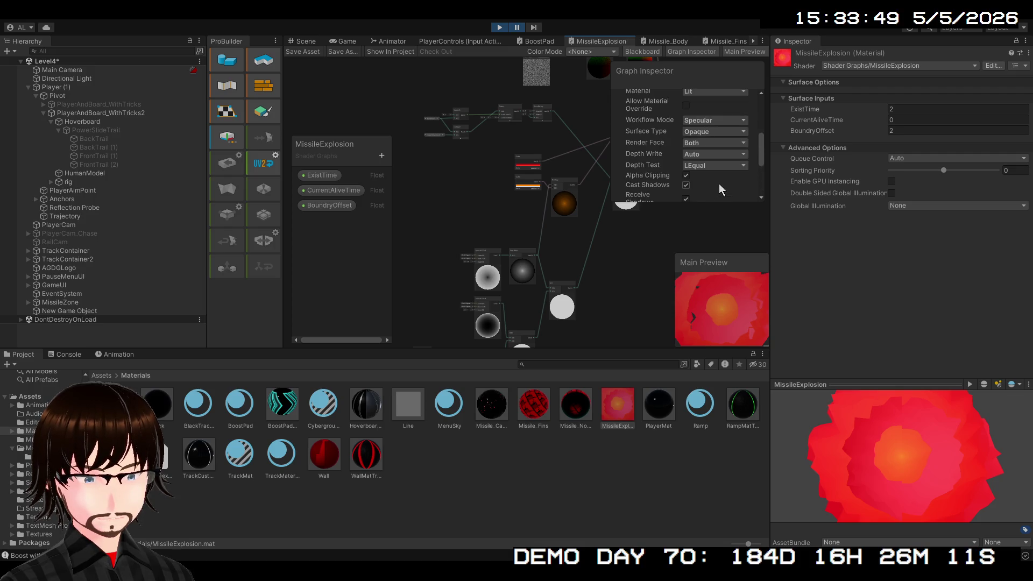
pyautogui.click(716, 151)
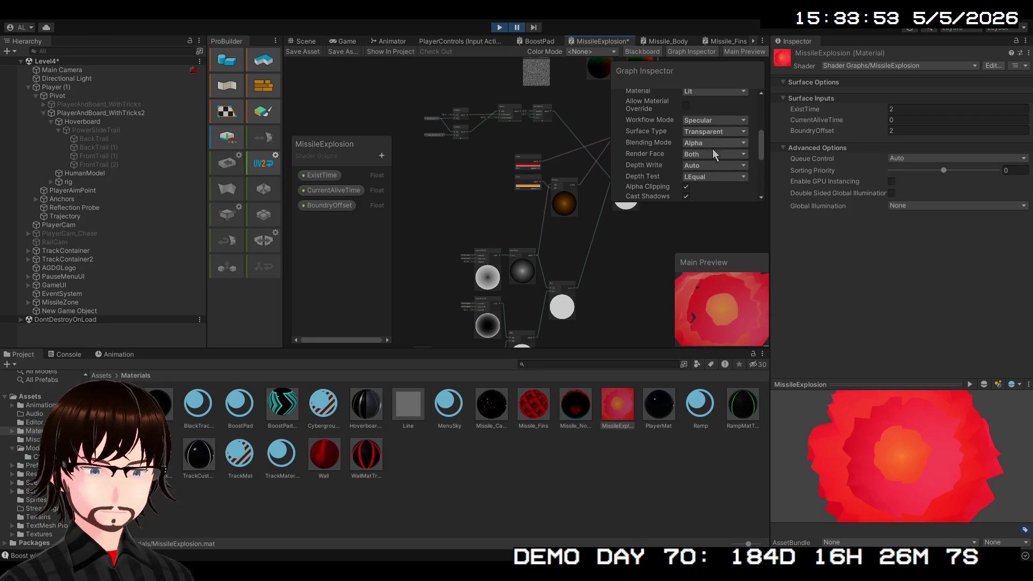
pyautogui.click(721, 182)
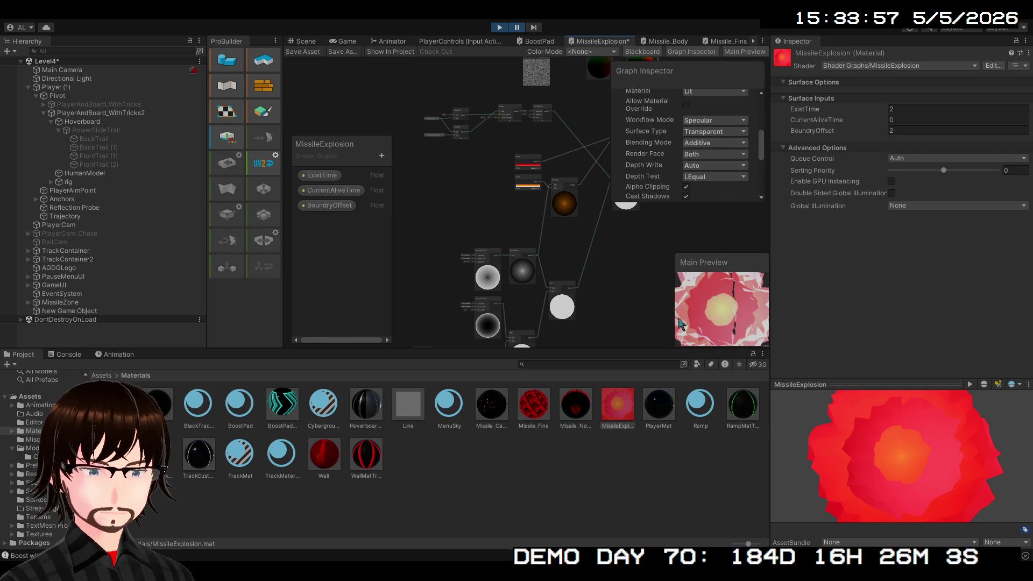
pyautogui.click(715, 154)
pyautogui.click(716, 166)
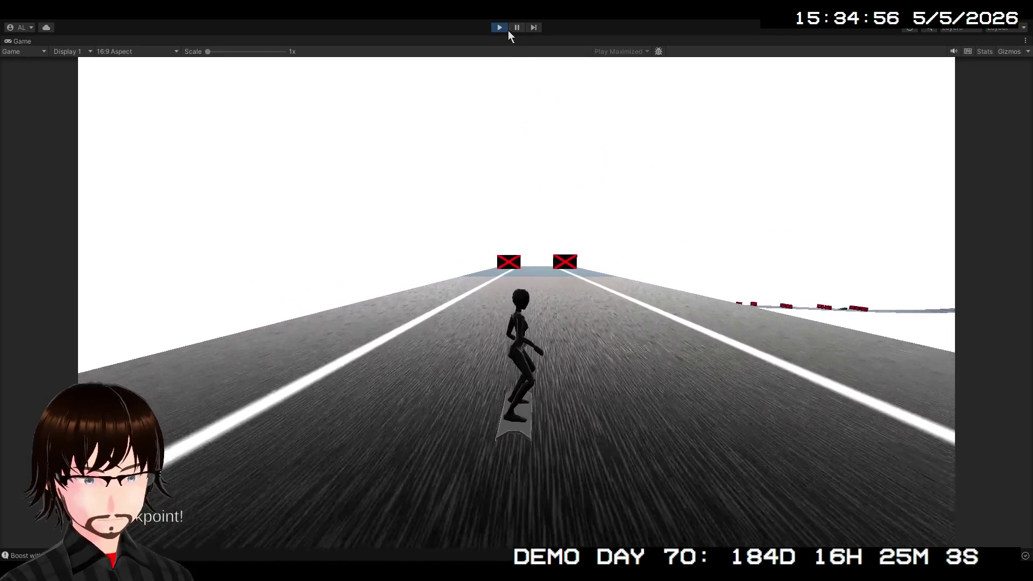
# - Pause the play-test at the explosion and return to the MissileExplosion shader graph
pyautogui.click(517, 28)
pyautogui.click(619, 51)
pyautogui.click(602, 42)
# - Collapse the Built-In target, set Universal Surface Type to Opaque, and save the graph
pyautogui.scroll(-3, 698, 147)
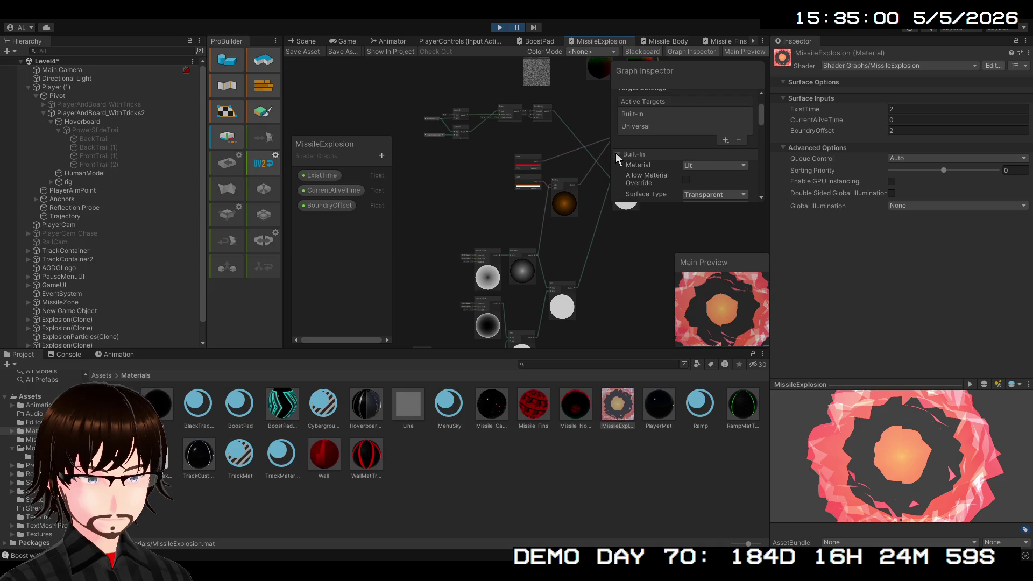
pyautogui.click(618, 153)
pyautogui.scroll(3, 666, 153)
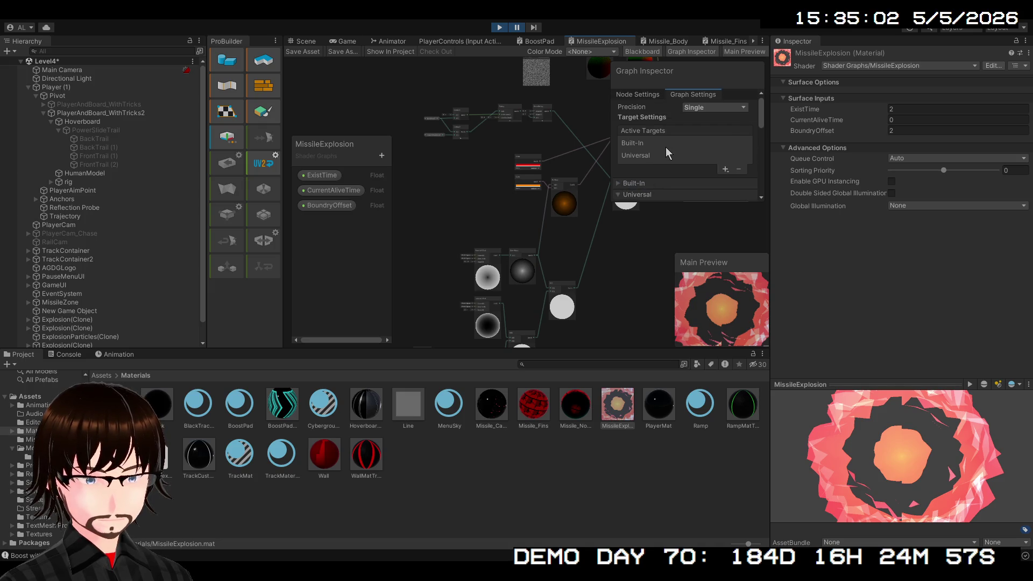
pyautogui.scroll(-5, 669, 144)
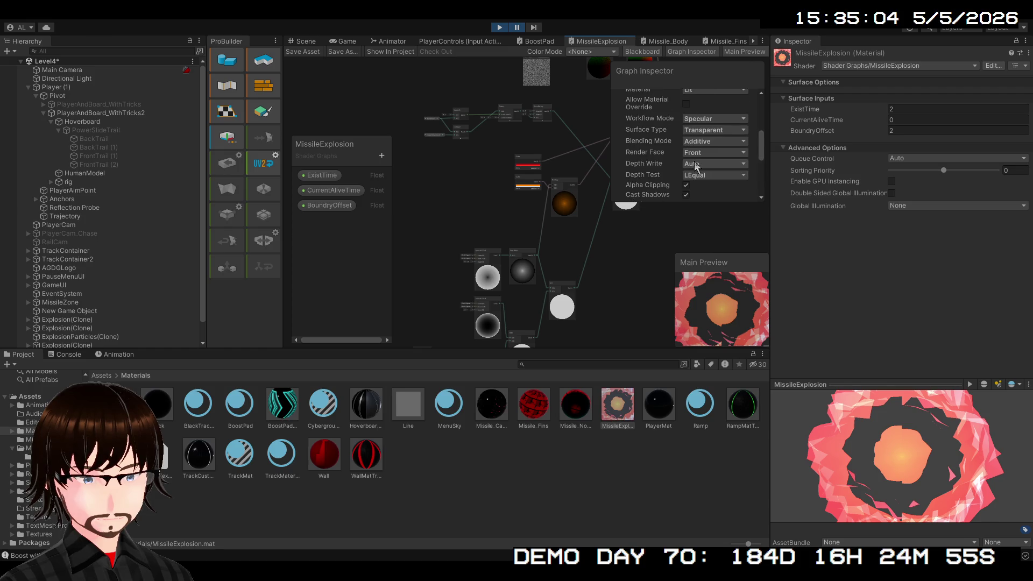
pyautogui.scroll(2, 703, 152)
pyautogui.scroll(-2, 699, 152)
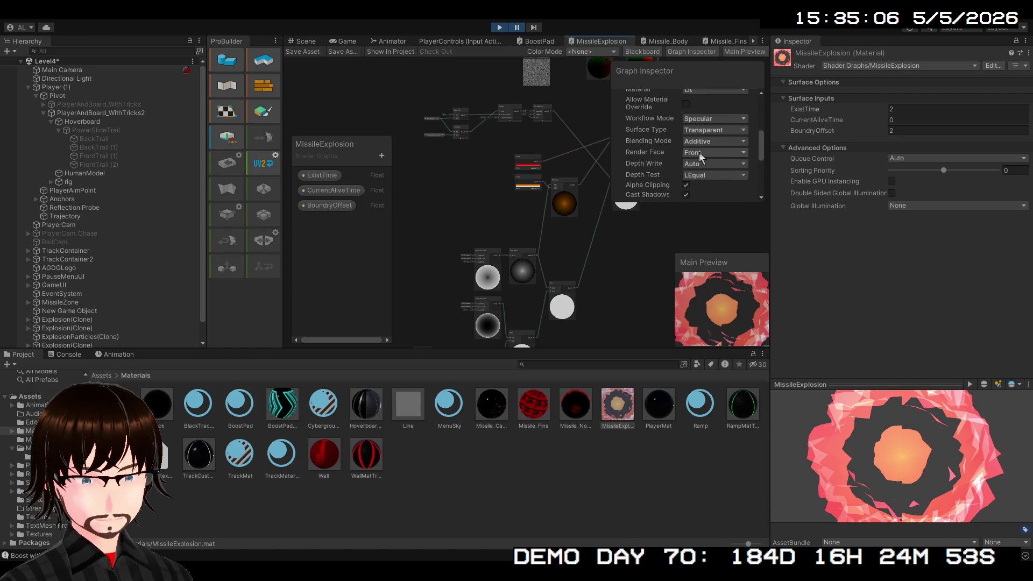
pyautogui.click(722, 129)
pyautogui.click(715, 139)
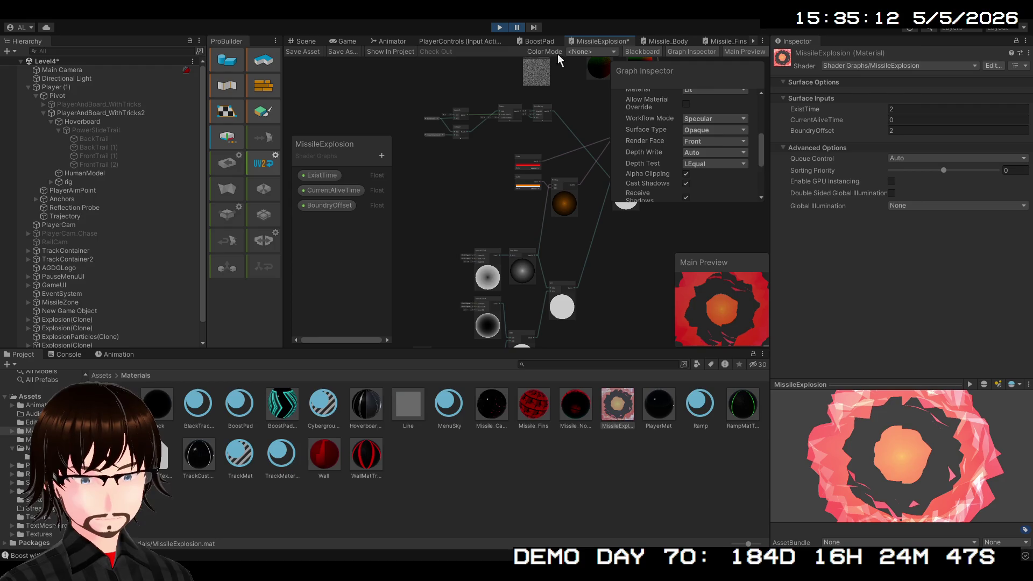
pyautogui.click(304, 51)
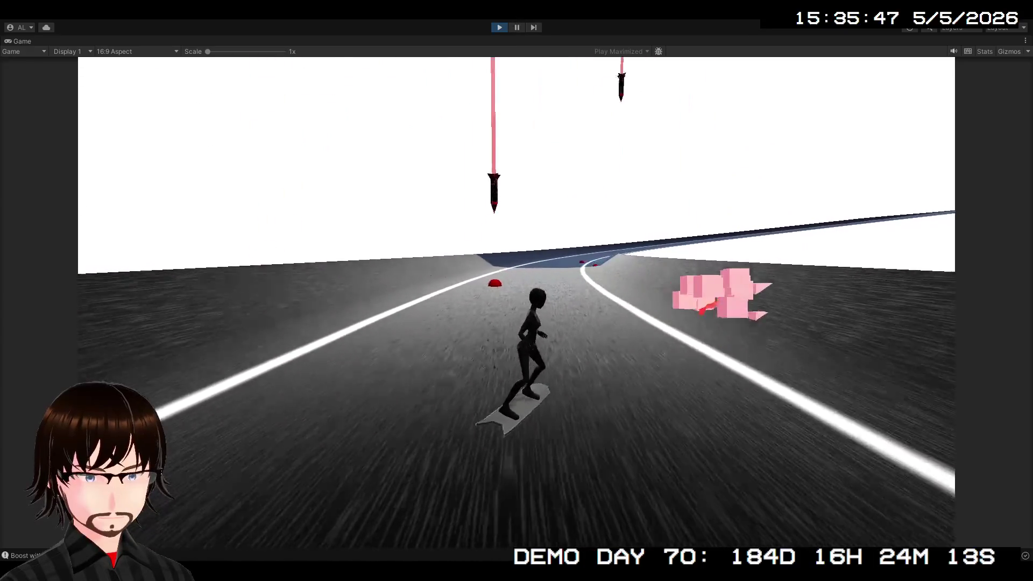
# - Pause the game at the pink cube explosion and reopen the MissileExplosion shader graph
pyautogui.hotkey('ctrl', 'shift', 'p')
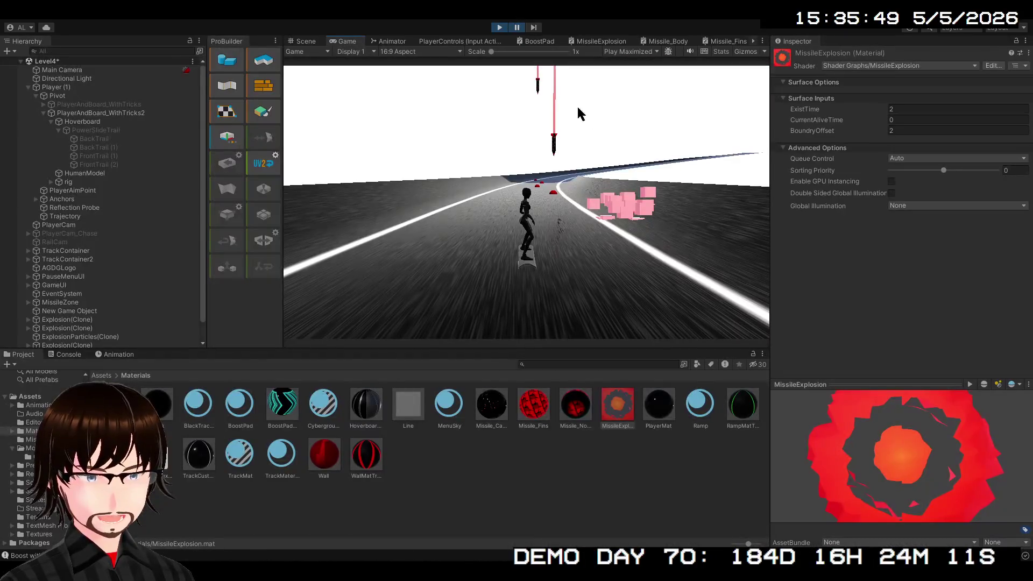
pyautogui.click(605, 41)
pyautogui.scroll(-2, 698, 173)
# - Turn off Alpha Clipping in the Universal settings and save the shader graph
pyautogui.scroll(-4, 699, 173)
pyautogui.click(688, 158)
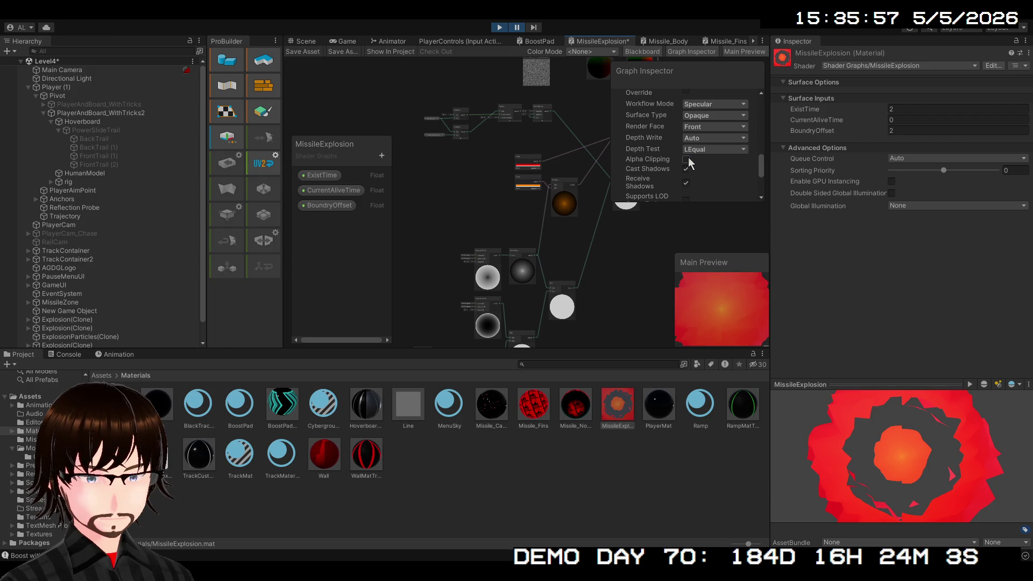
pyautogui.click(308, 52)
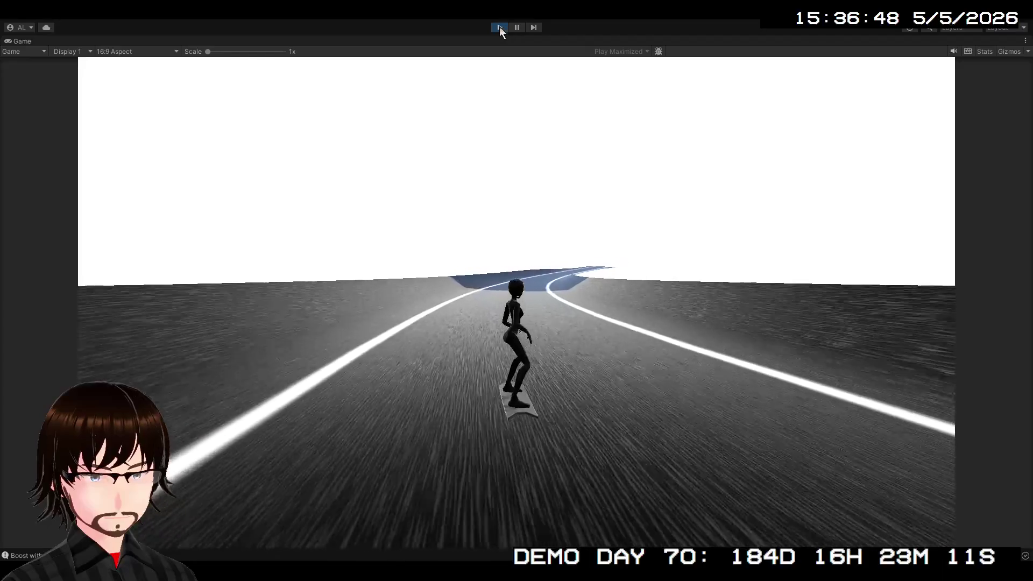
# - Stop the running game to end the explosion play-test
pyautogui.click(500, 28)
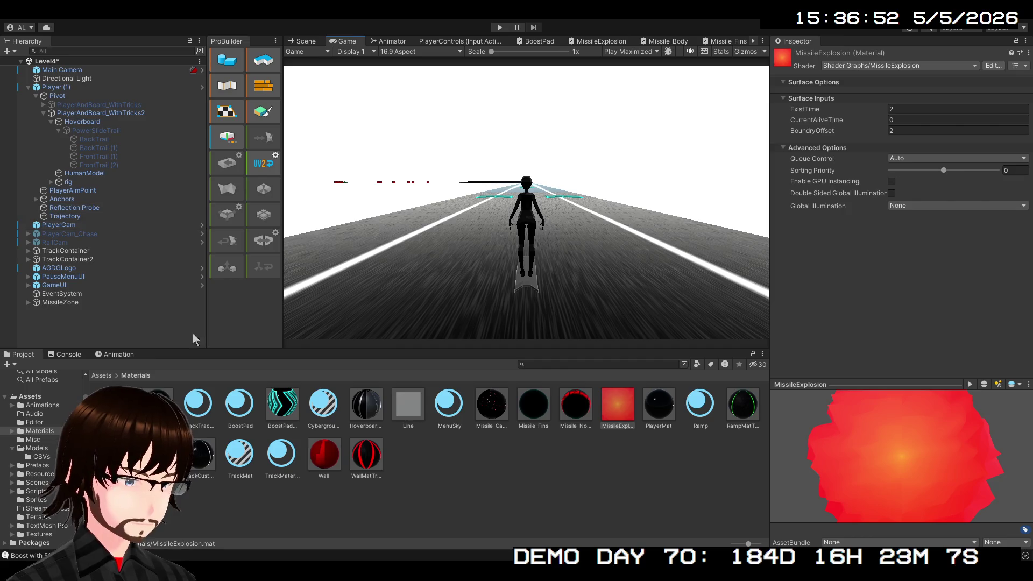
# - Open the ExplosionParticles prefab from Assets > Prefabs and view it in the Scene view
pyautogui.click(98, 377)
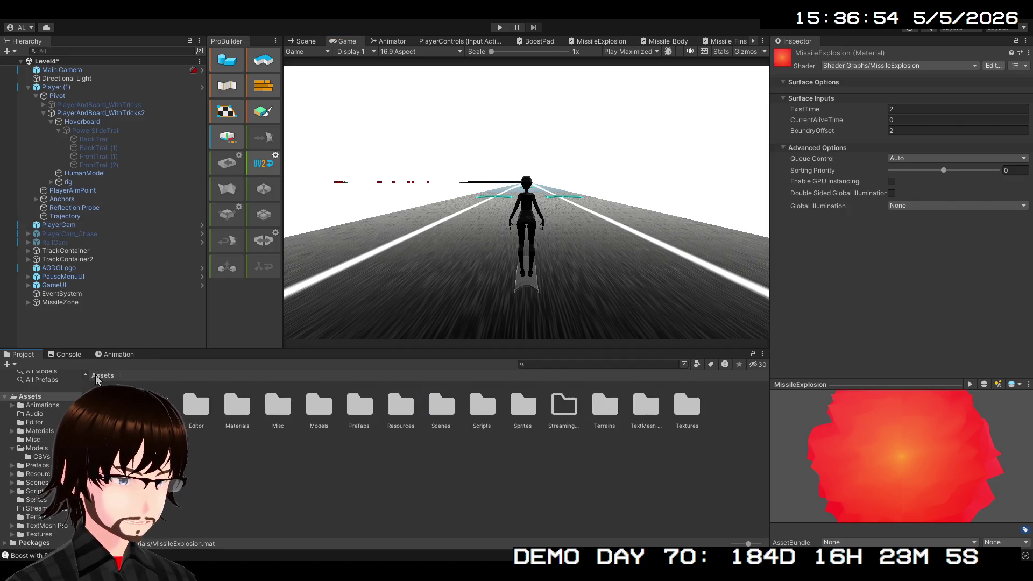
pyautogui.click(359, 414)
pyautogui.doubleClick(359, 416)
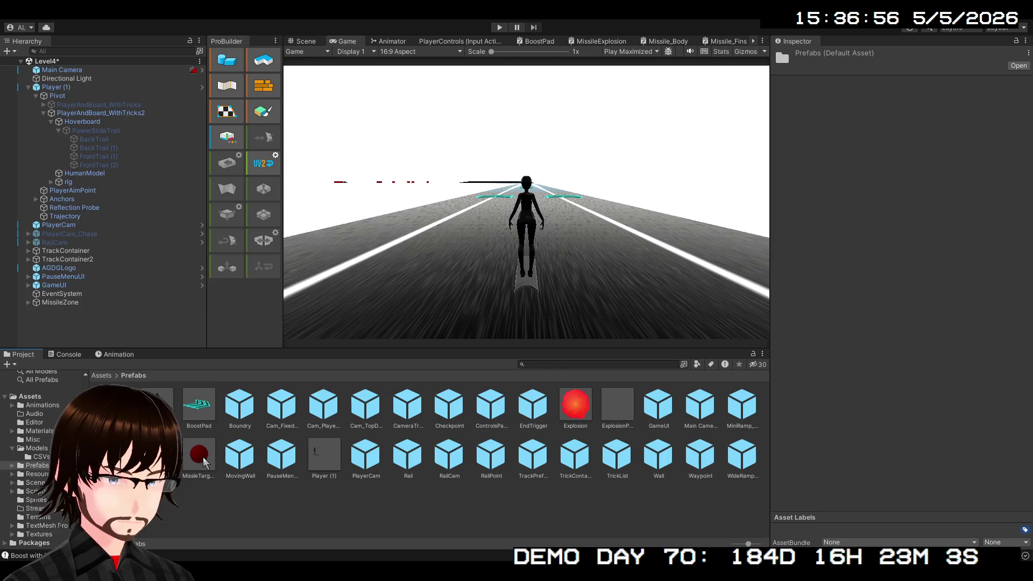
pyautogui.click(183, 457)
pyautogui.doubleClick(618, 404)
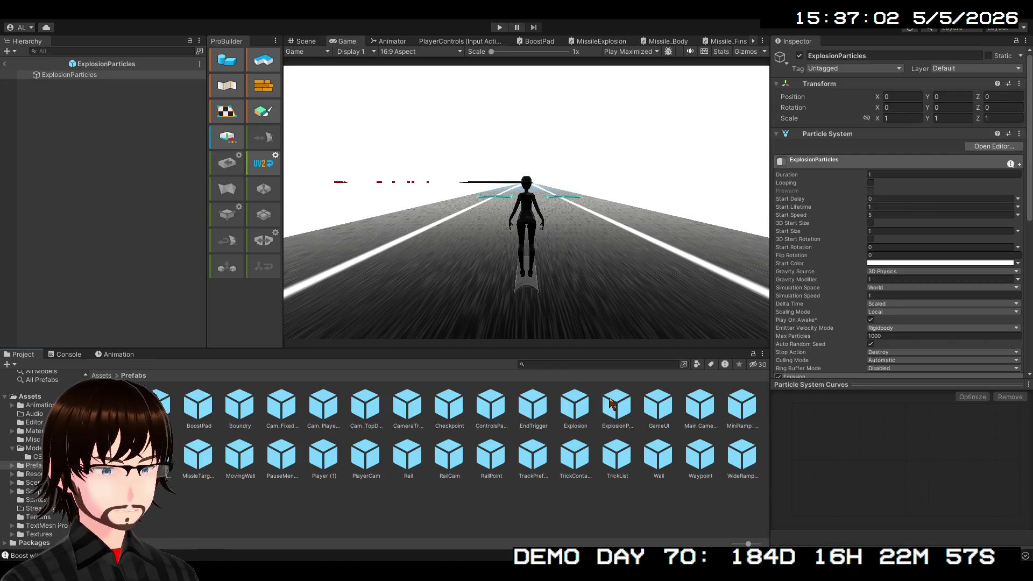
pyautogui.click(317, 42)
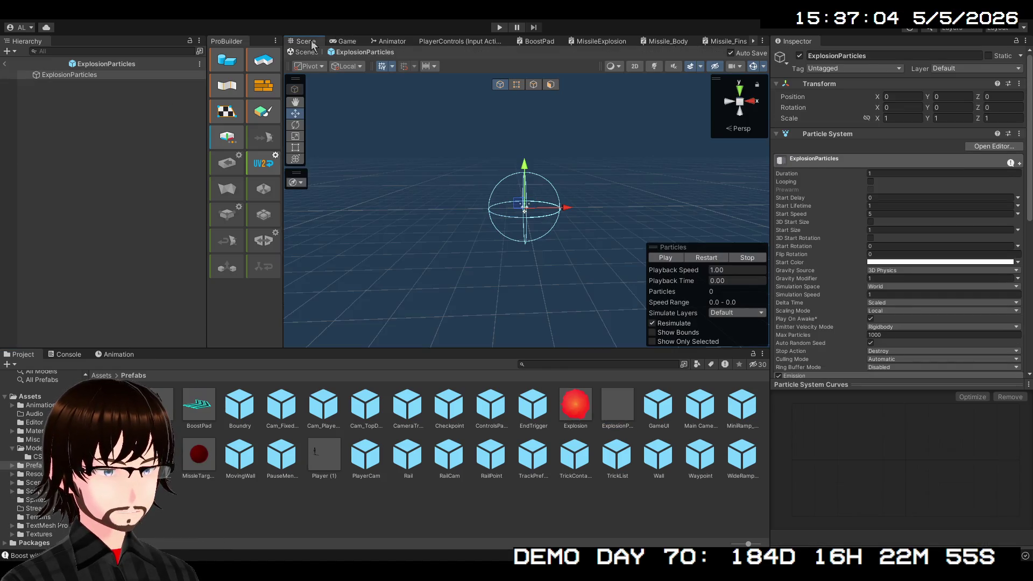
# - Preview the explosion burst in the Scene view with the red start colour
pyautogui.click(663, 257)
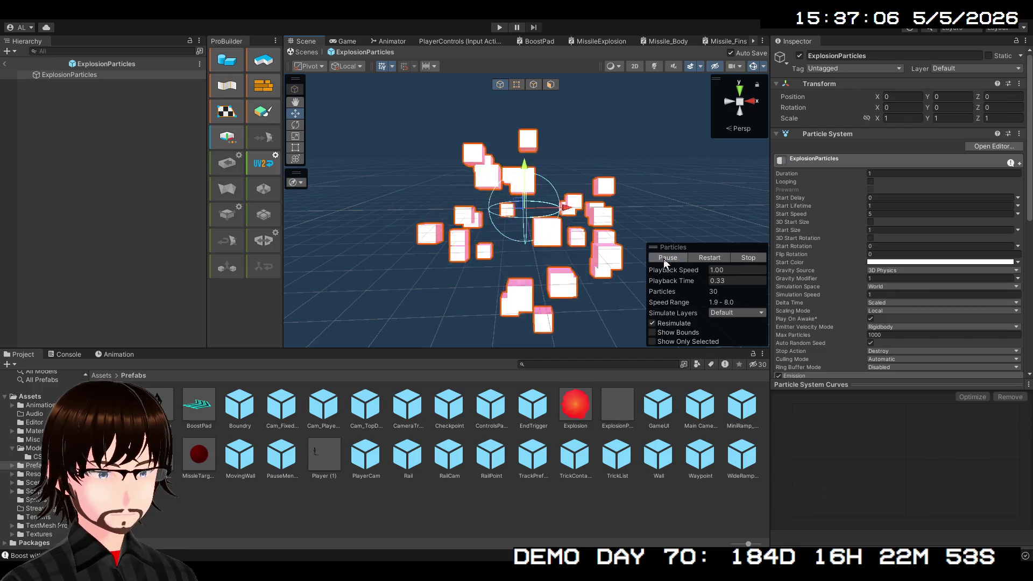
pyautogui.click(664, 258)
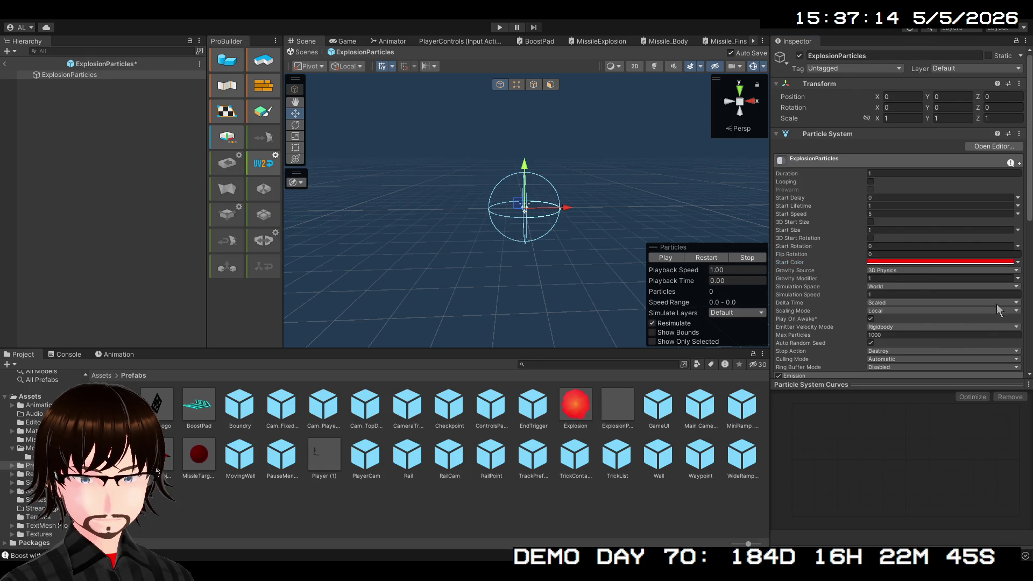
pyautogui.click(676, 262)
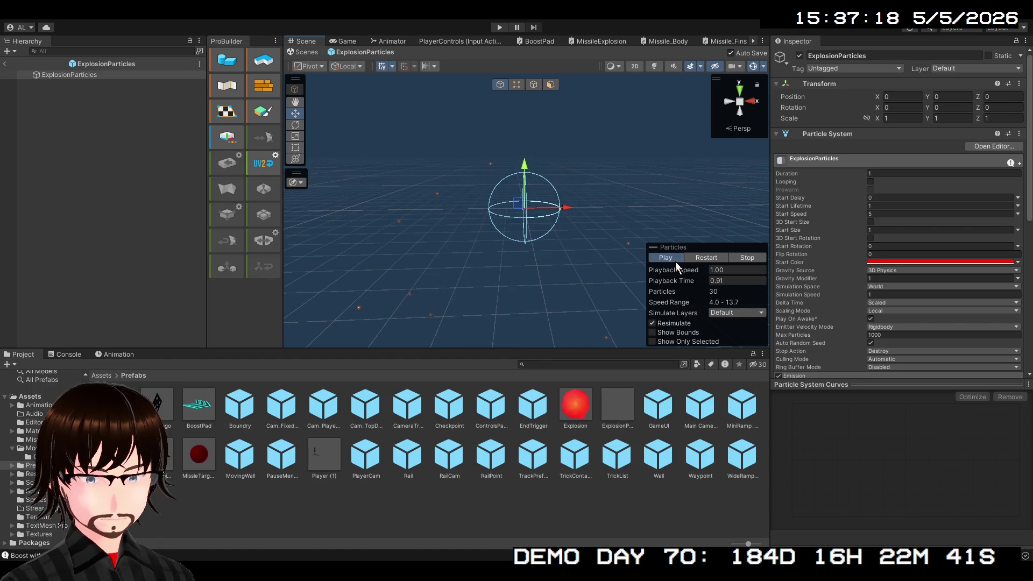
pyautogui.click(676, 261)
# - Review the Shape module and expand Color over Lifetime, checking Color by Speed
pyautogui.scroll(-3, 880, 261)
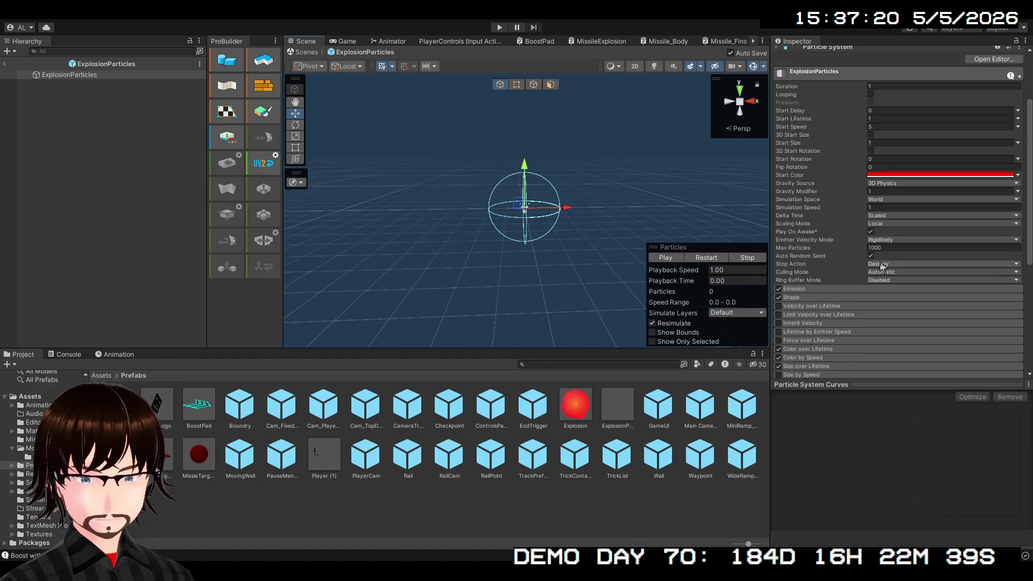
pyautogui.scroll(-1, 881, 263)
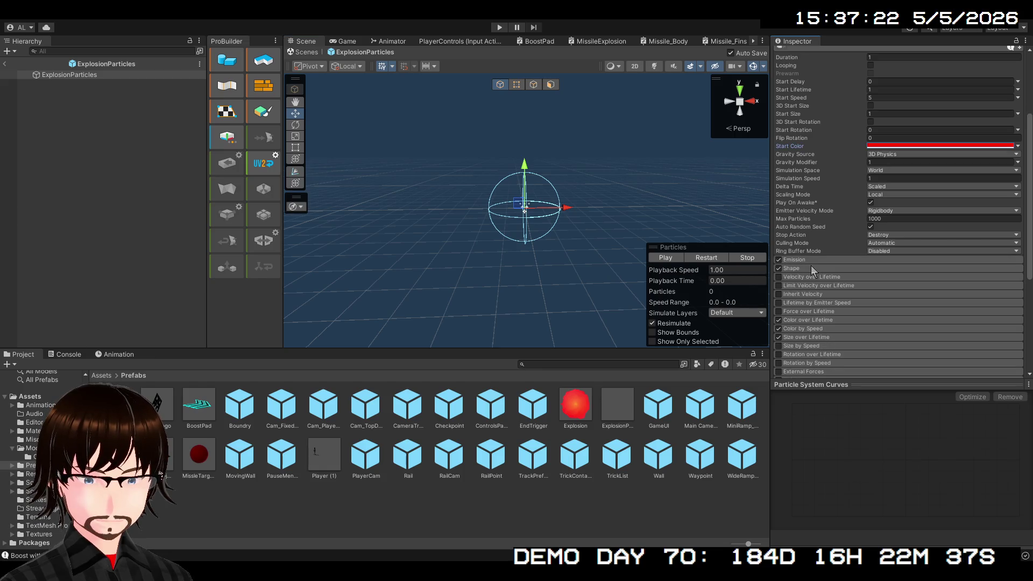
pyautogui.click(811, 267)
pyautogui.click(812, 267)
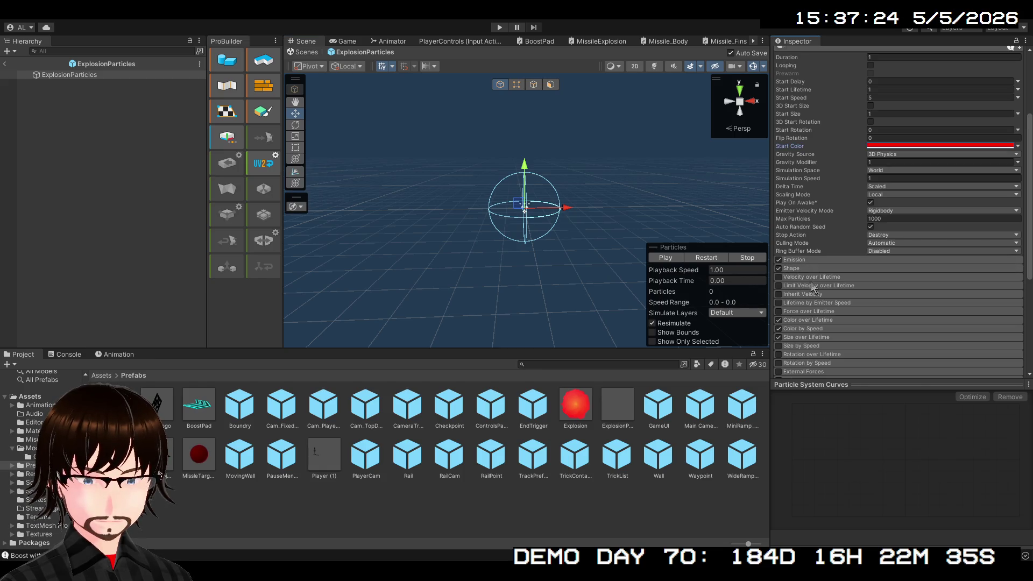
pyautogui.click(830, 319)
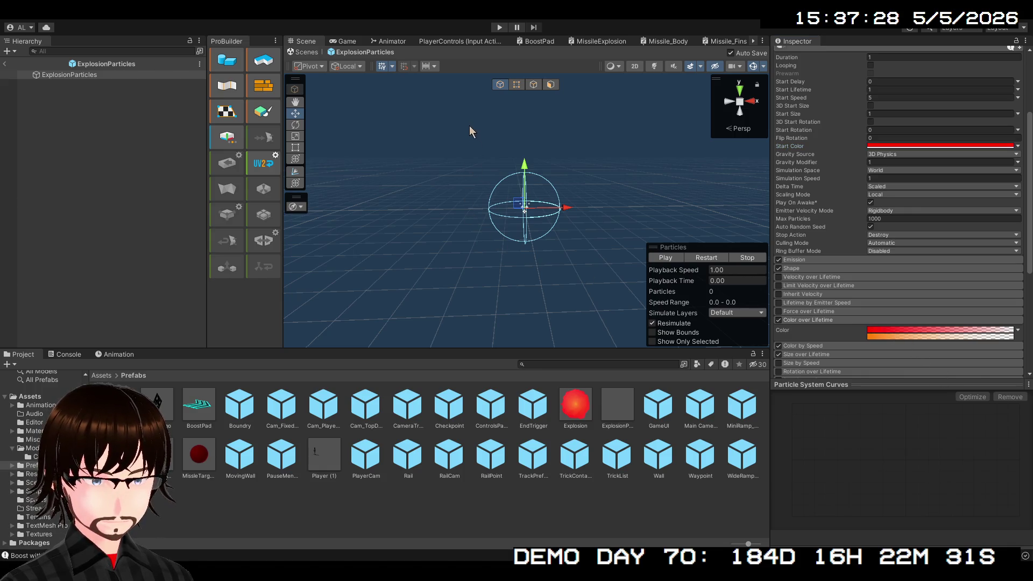
pyautogui.click(806, 345)
pyautogui.click(806, 345)
# - Review Size over Lifetime, expand the Trails module, and replay the burst
pyautogui.click(815, 353)
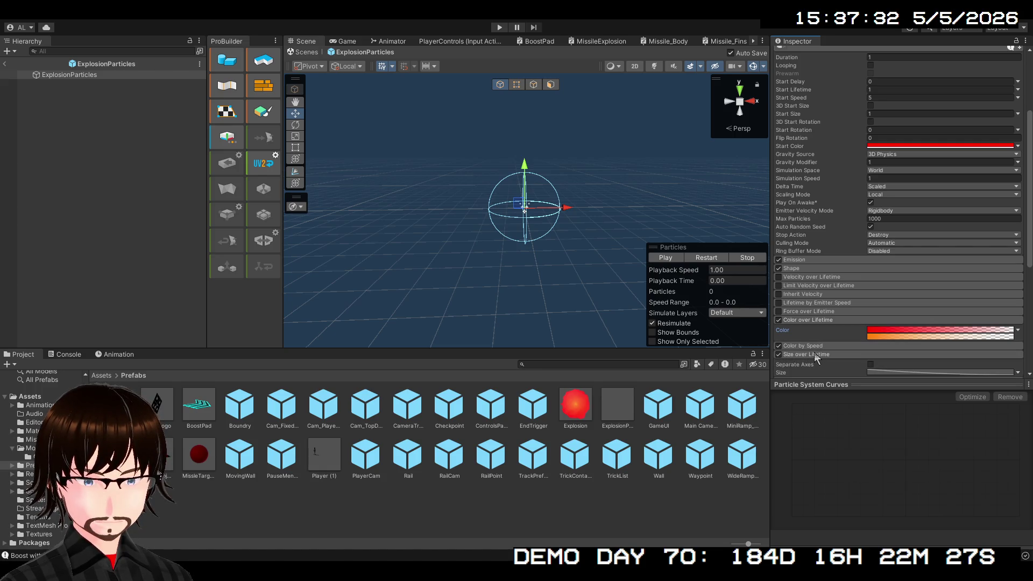
pyautogui.scroll(-3, 854, 356)
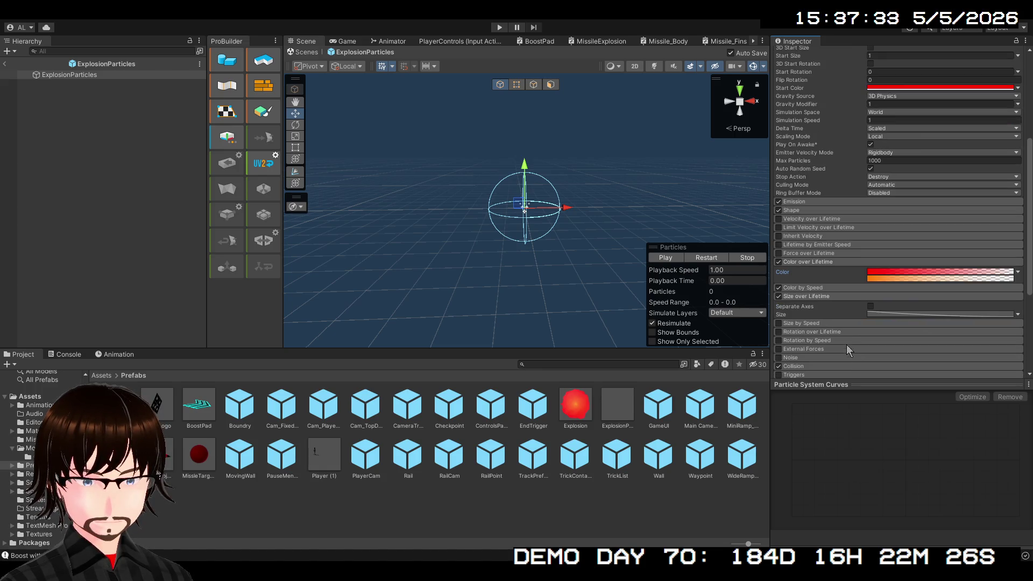
pyautogui.click(831, 295)
pyautogui.scroll(-2, 823, 345)
pyautogui.scroll(-3, 818, 351)
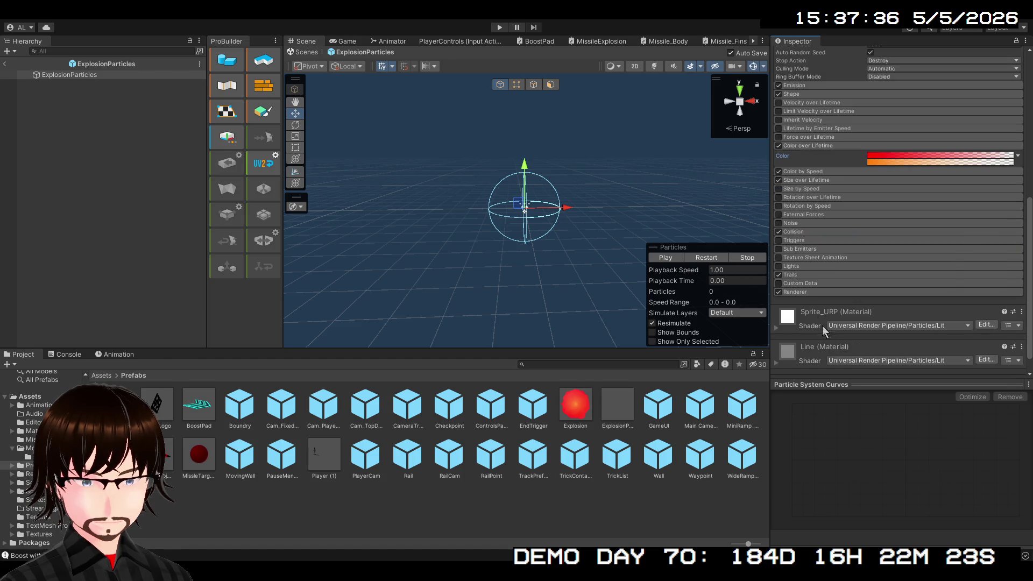
pyautogui.click(806, 275)
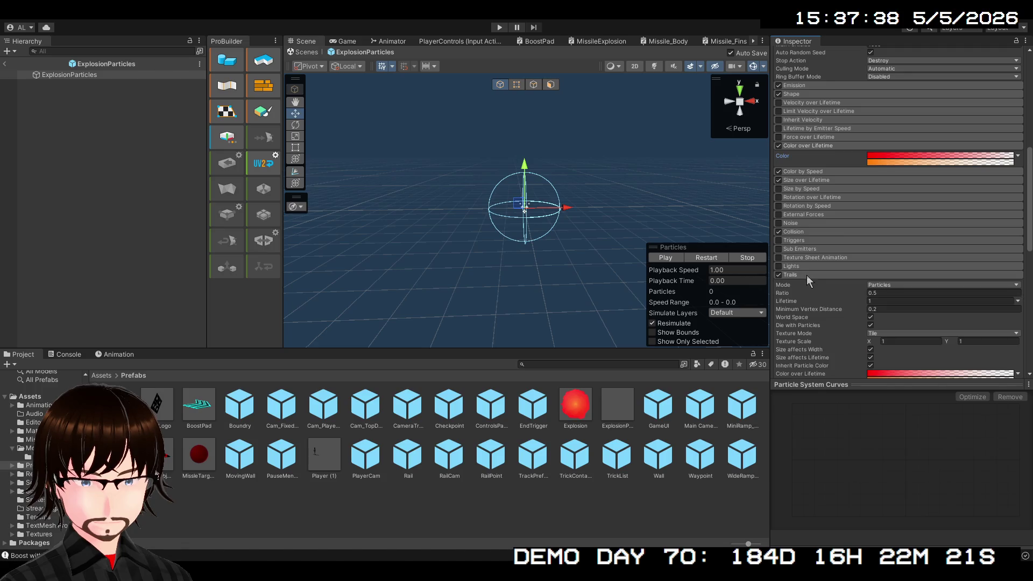
pyautogui.scroll(-1, 883, 305)
pyautogui.scroll(-2, 882, 305)
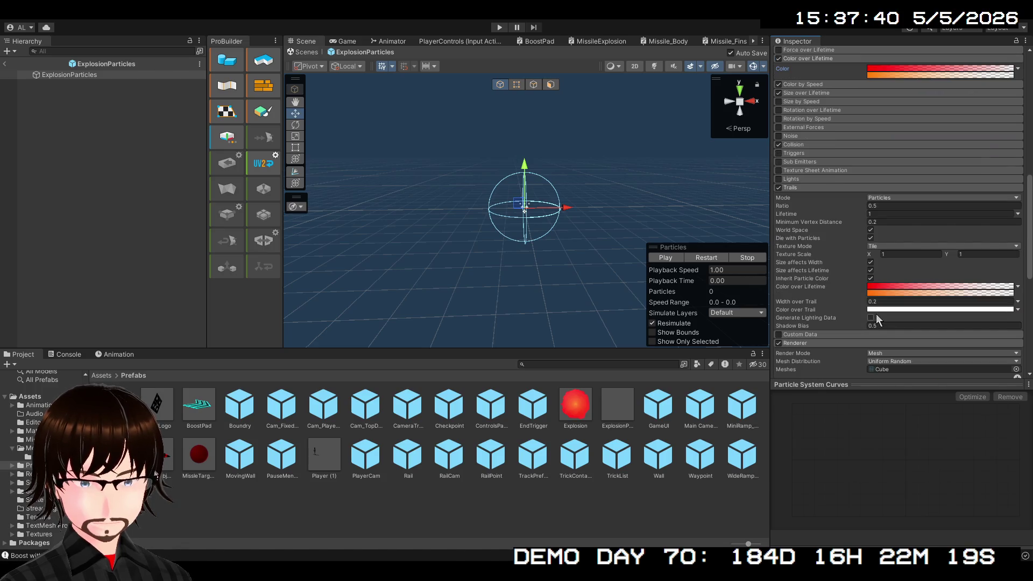
pyautogui.click(671, 260)
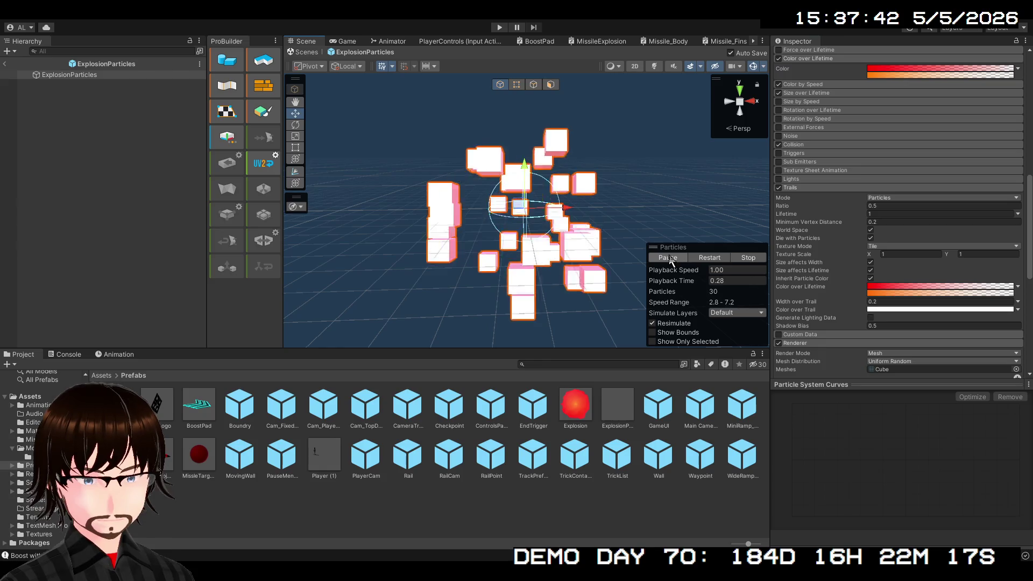
# - Disable Enable Mesh GPU Instancing in the Renderer module to clear the trails warning
pyautogui.click(670, 259)
pyautogui.scroll(-2, 864, 295)
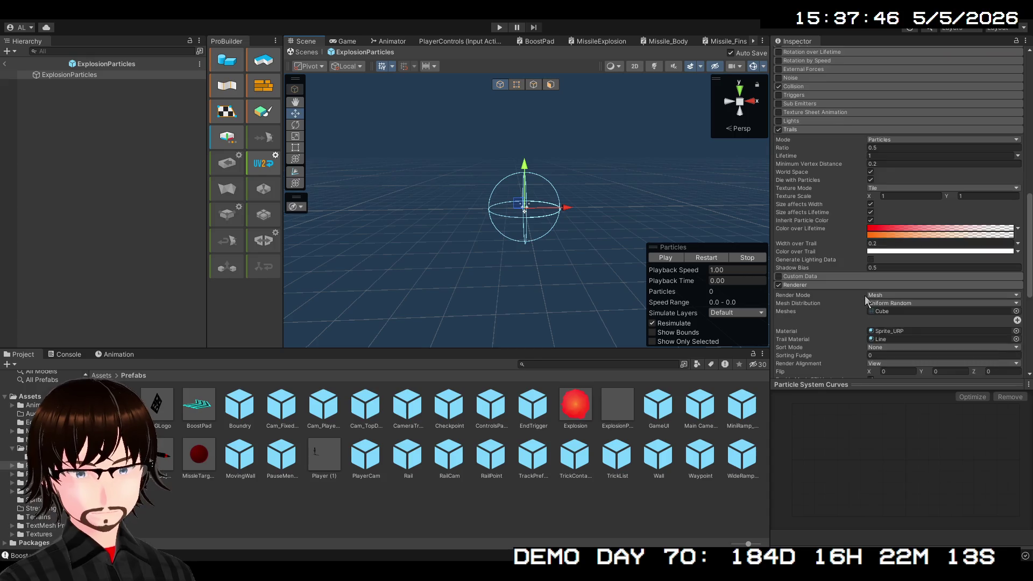
pyautogui.scroll(-3, 864, 295)
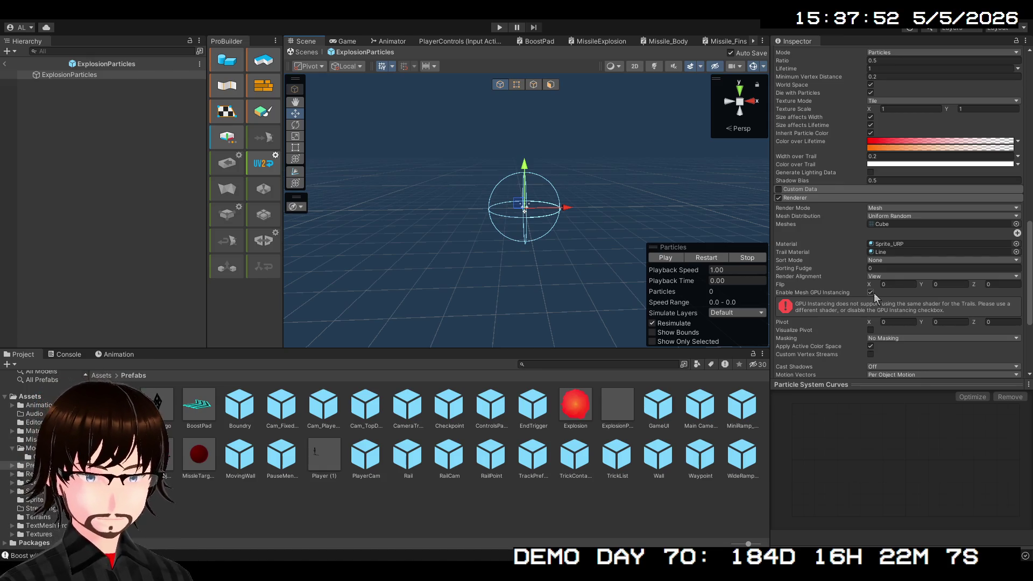
pyautogui.click(872, 293)
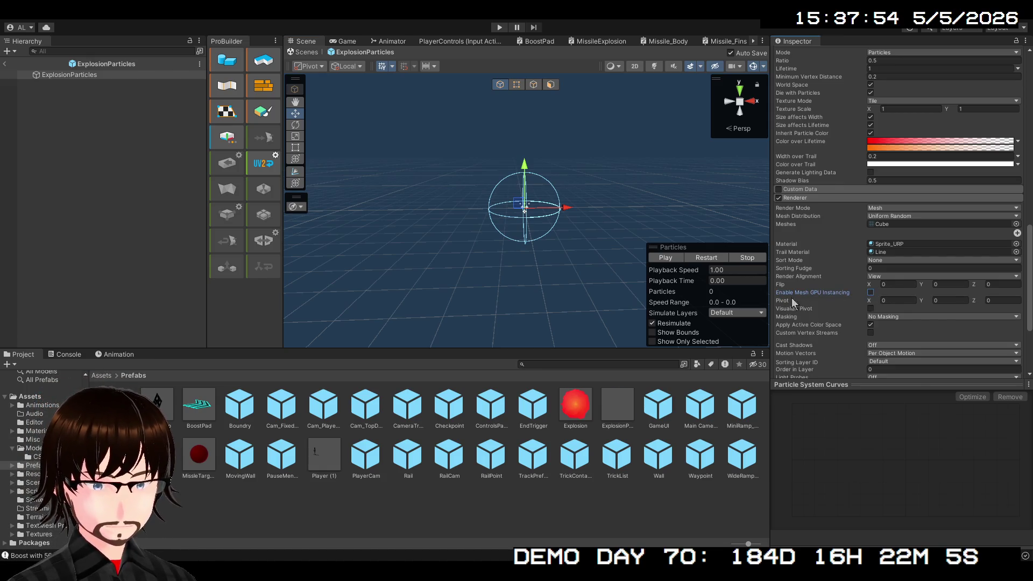
# - Play and restart the explosion preview several times to check the burst
pyautogui.click(671, 258)
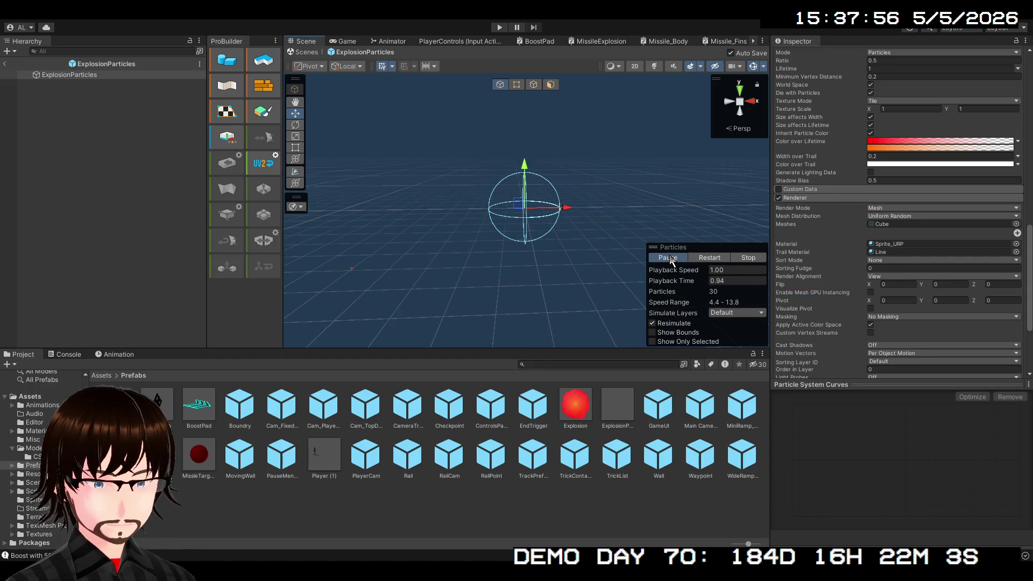
pyautogui.click(671, 258)
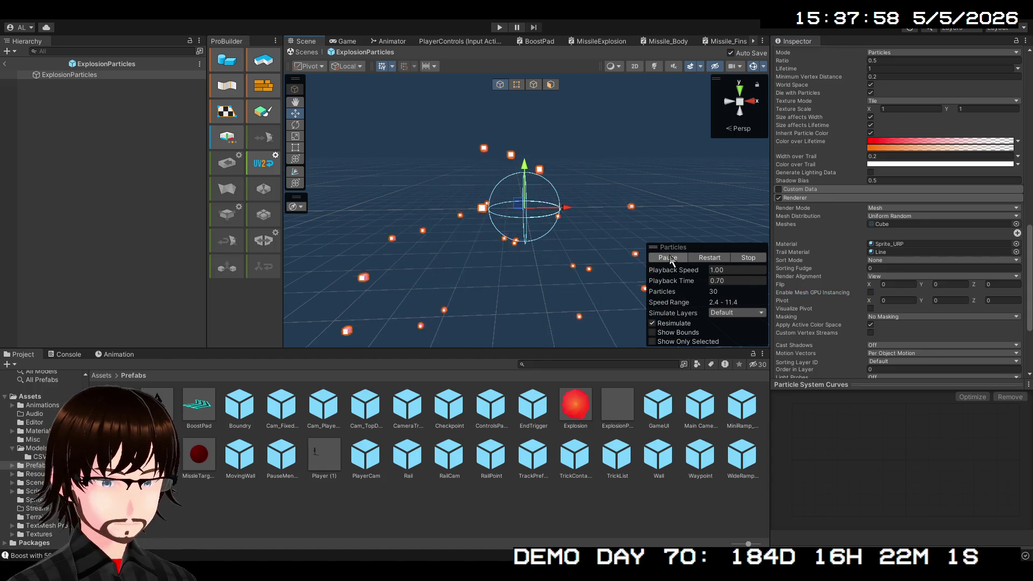
pyautogui.click(695, 259)
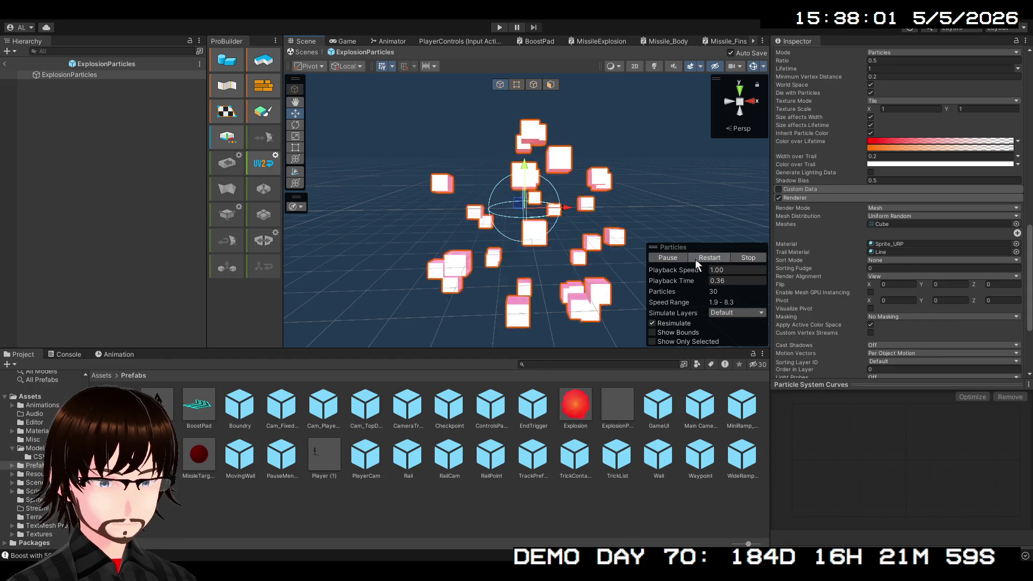
pyautogui.click(695, 259)
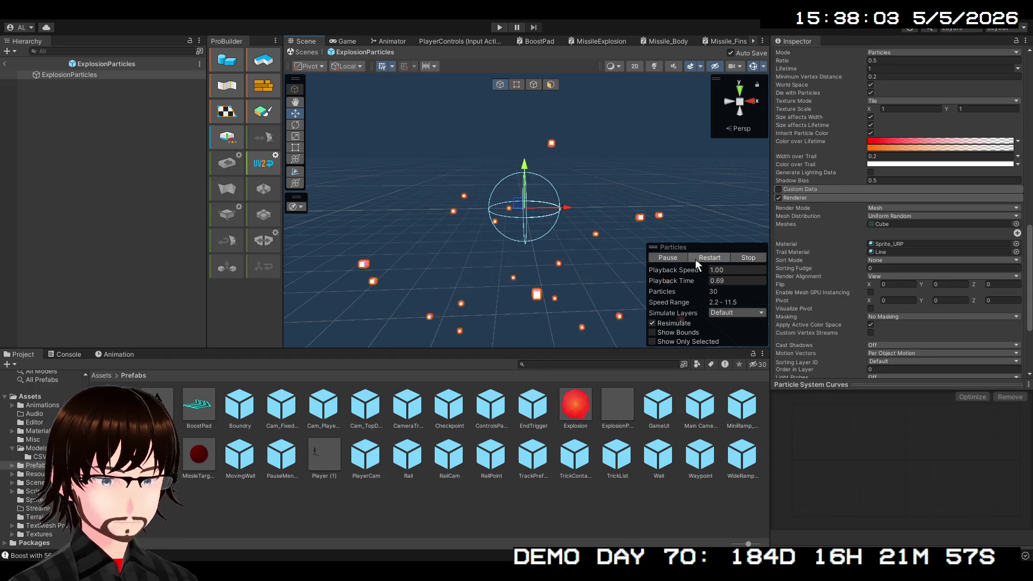
pyautogui.click(696, 260)
pyautogui.click(696, 259)
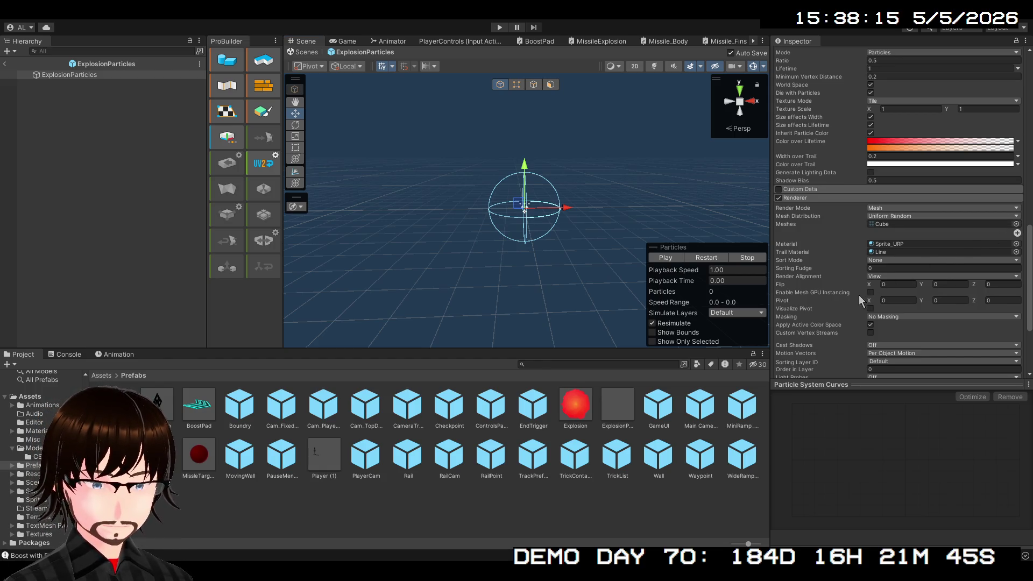
# - Give the Cube mesh particles the Wall material in the Renderer
pyautogui.click(1006, 224)
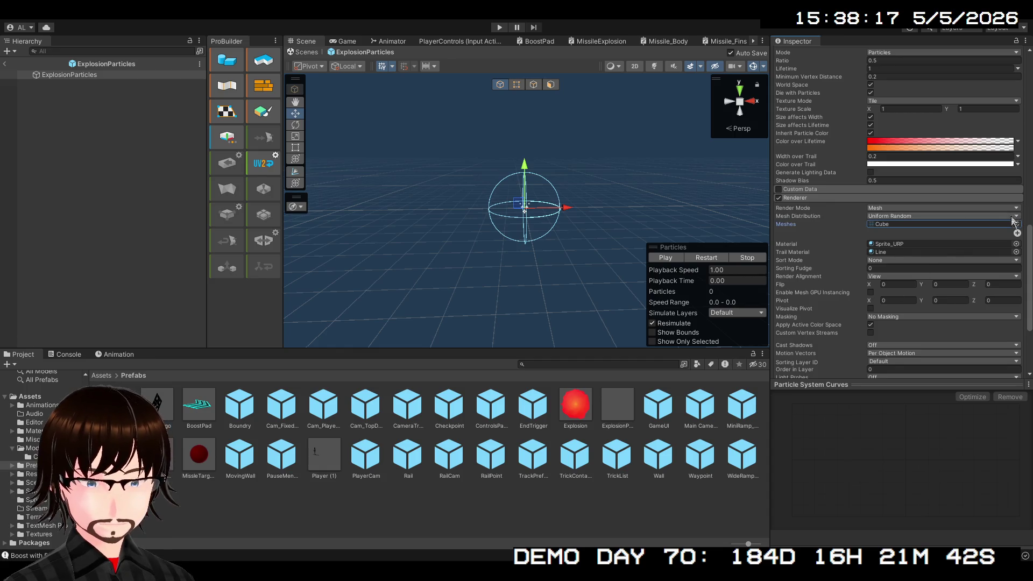
pyautogui.click(890, 243)
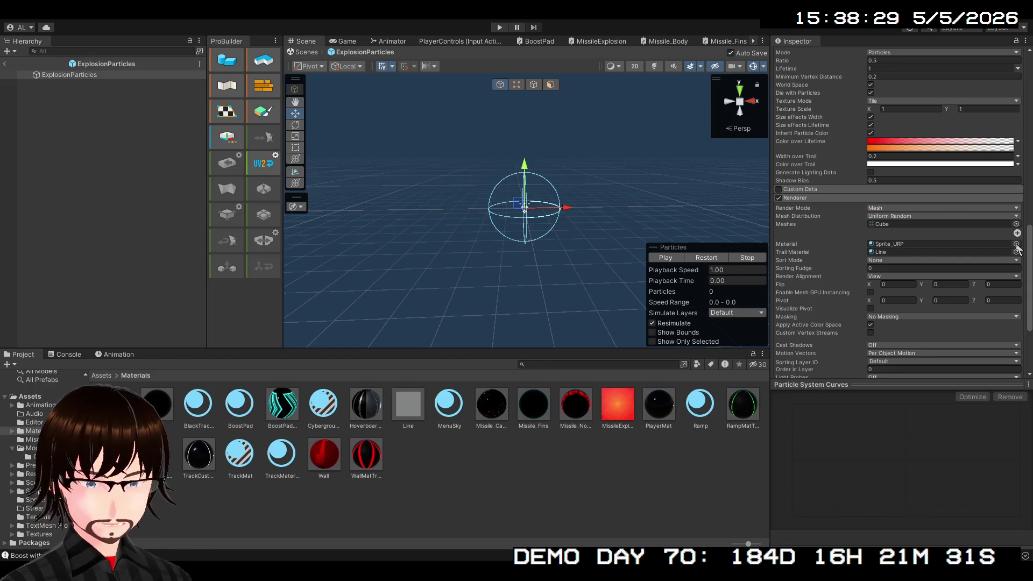
pyautogui.hotkey('ctrl', 'z')
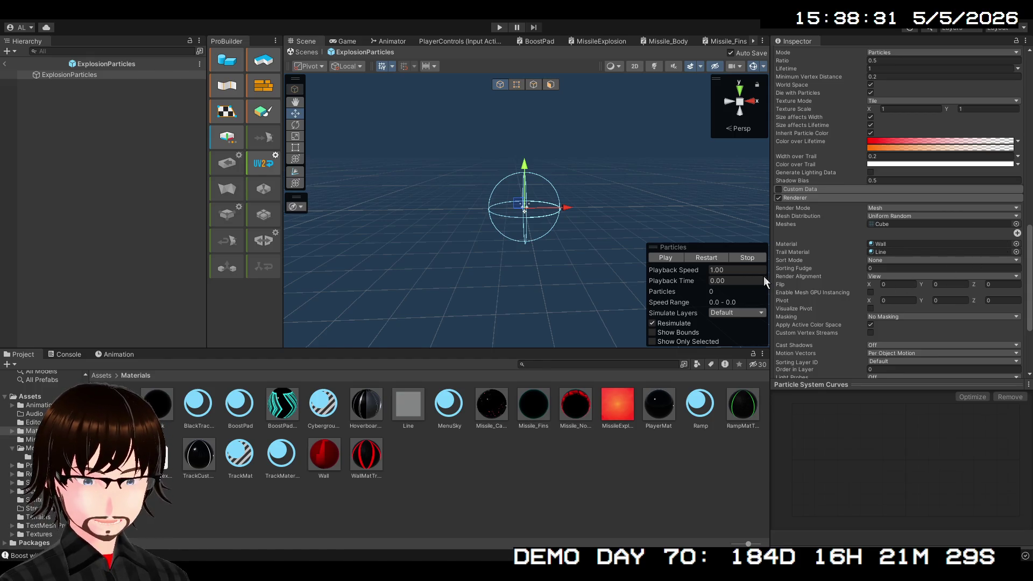
# - Replay the red cube explosion preview repeatedly
pyautogui.click(677, 256)
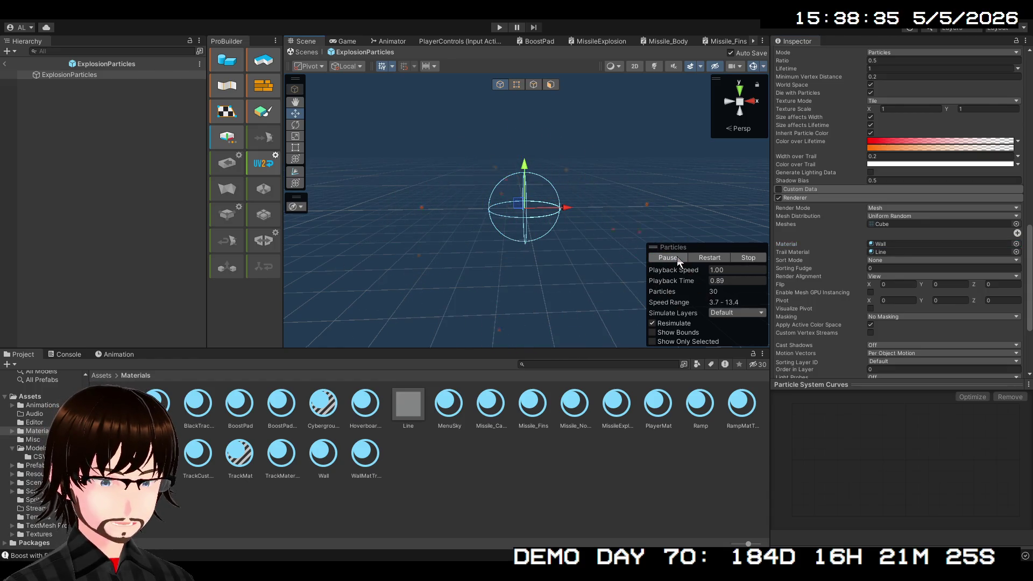
pyautogui.click(677, 257)
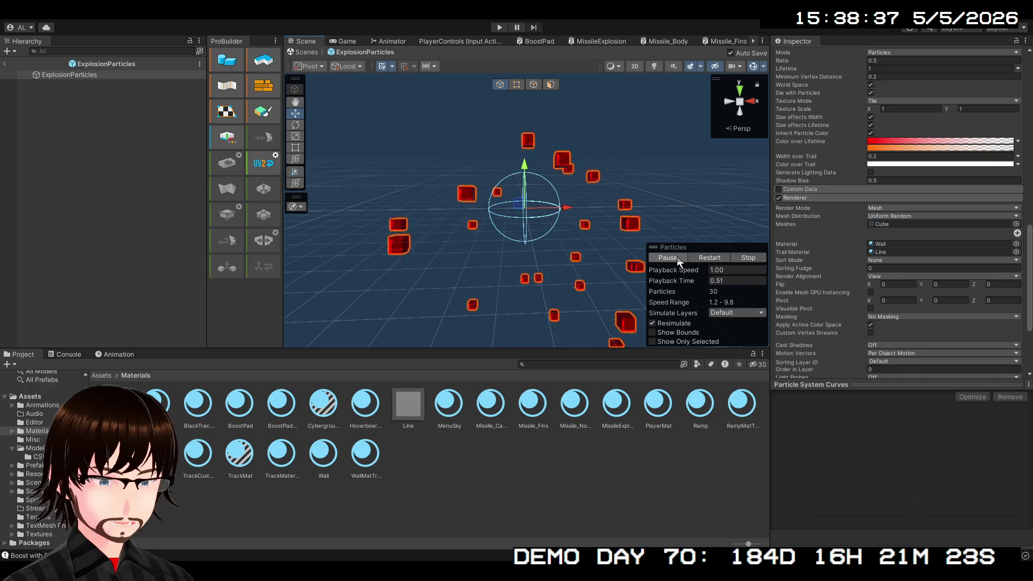
pyautogui.click(677, 257)
pyautogui.click(699, 257)
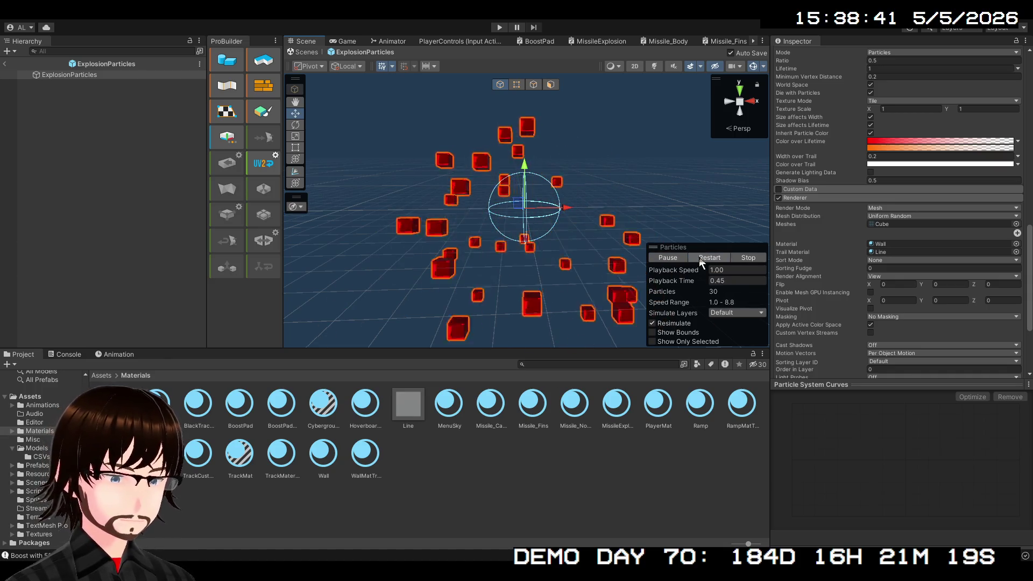
pyautogui.click(699, 257)
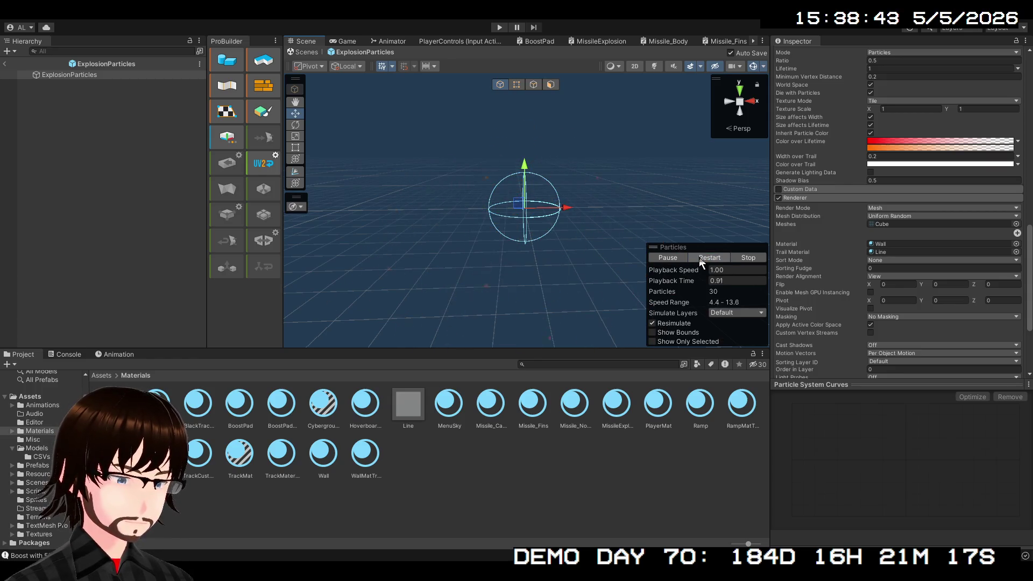
pyautogui.click(699, 257)
pyautogui.click(700, 256)
pyautogui.click(699, 257)
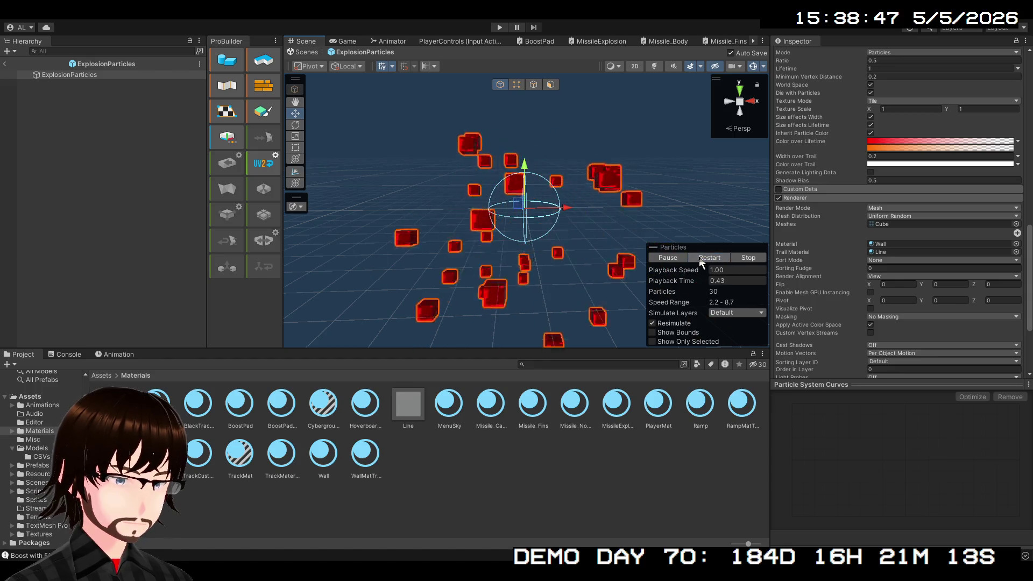
pyautogui.click(699, 257)
pyautogui.click(699, 257)
pyautogui.click(699, 257)
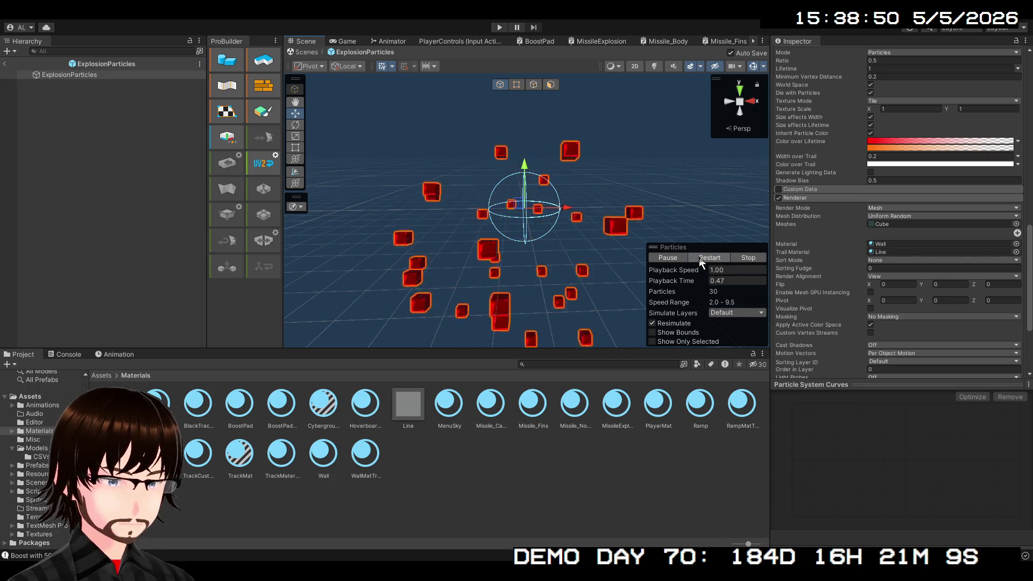
pyautogui.click(699, 257)
pyautogui.click(699, 256)
# - Adjust the trails' Minimum Vertex Distance and turn off Die with Particles, then preview
pyautogui.scroll(3, 900, 236)
pyautogui.scroll(2, 900, 236)
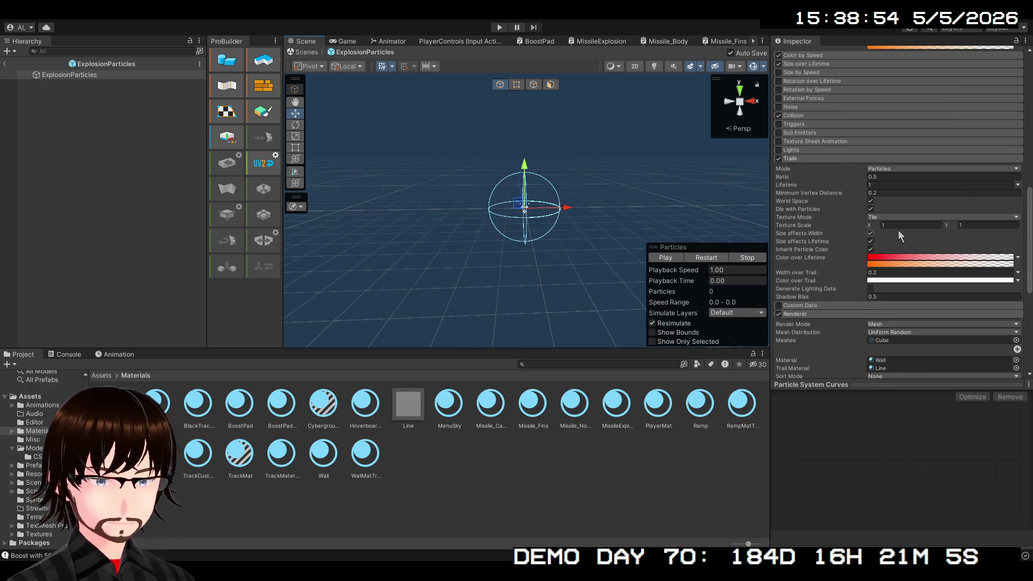
pyautogui.click(794, 157)
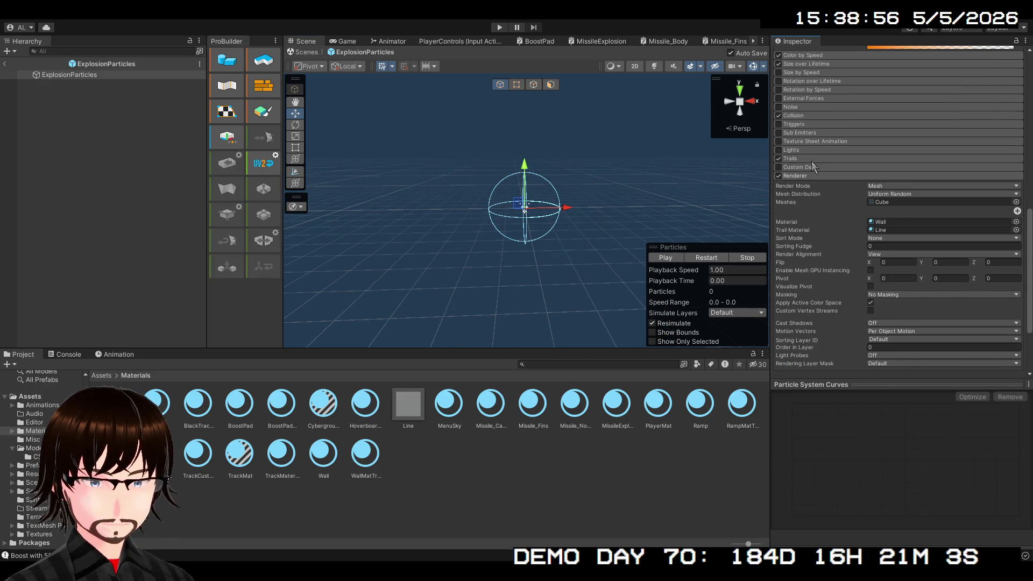
pyautogui.click(809, 157)
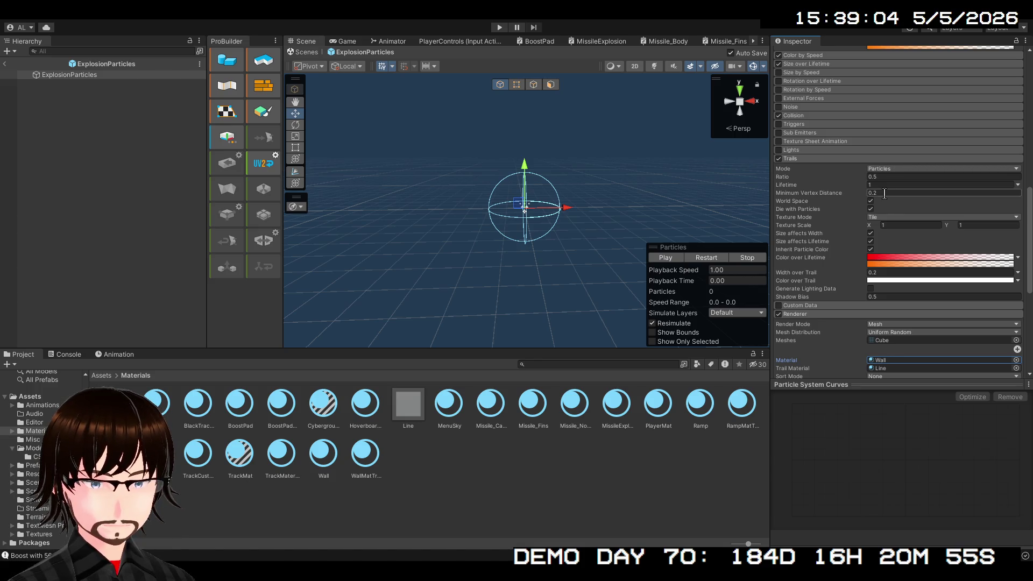
pyautogui.click(885, 193)
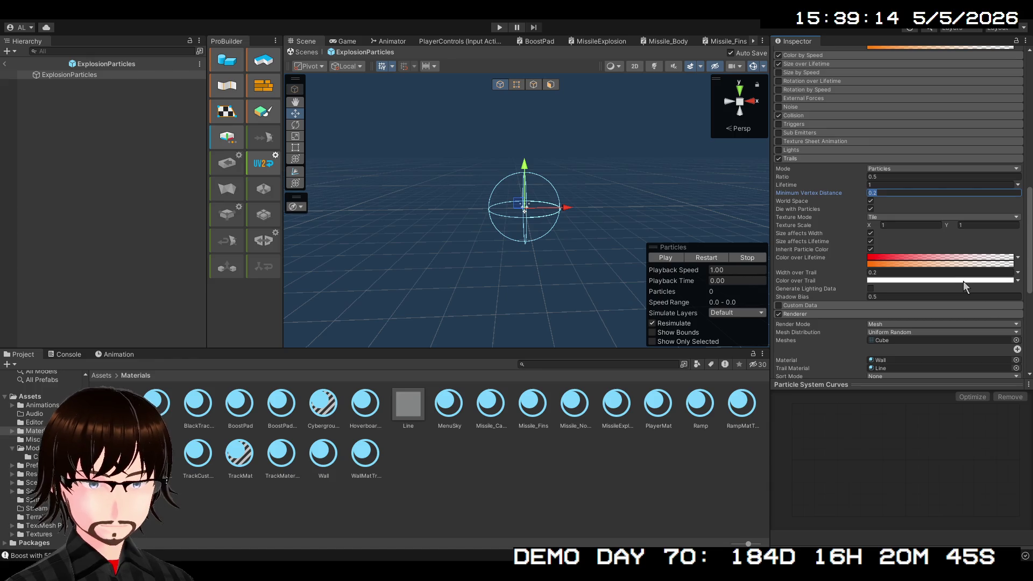
pyautogui.click(871, 210)
pyautogui.click(702, 257)
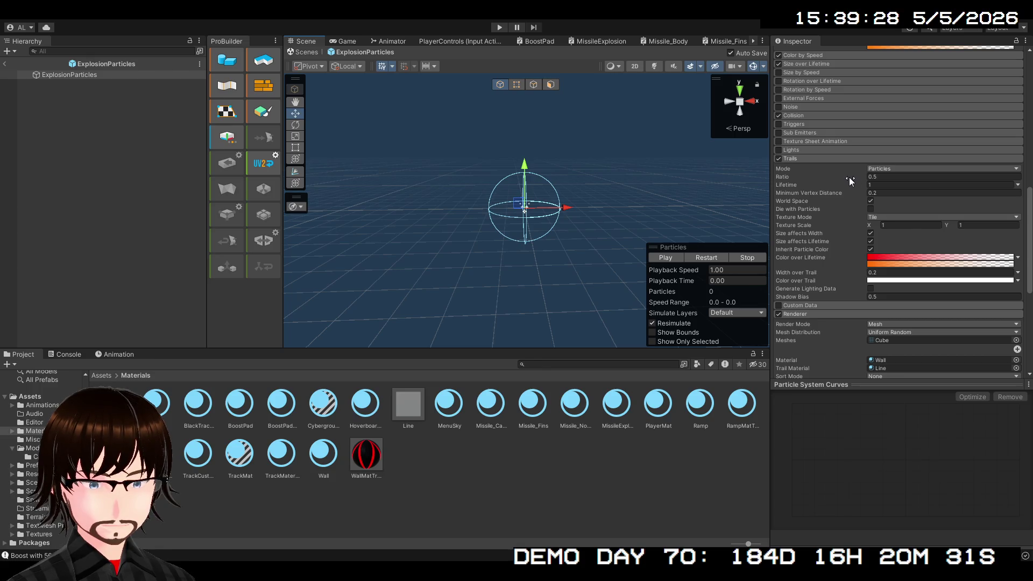
# - Try Ribbon trail mode, then switch the trails back to Particle mode
pyautogui.click(899, 192)
pyautogui.click(703, 257)
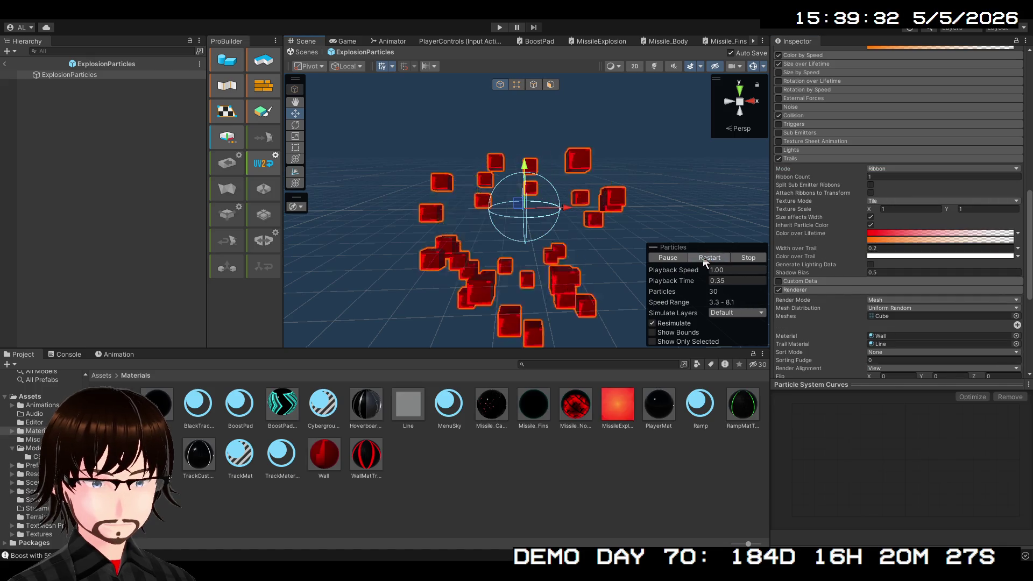
pyautogui.click(883, 169)
pyautogui.click(899, 178)
pyautogui.click(709, 258)
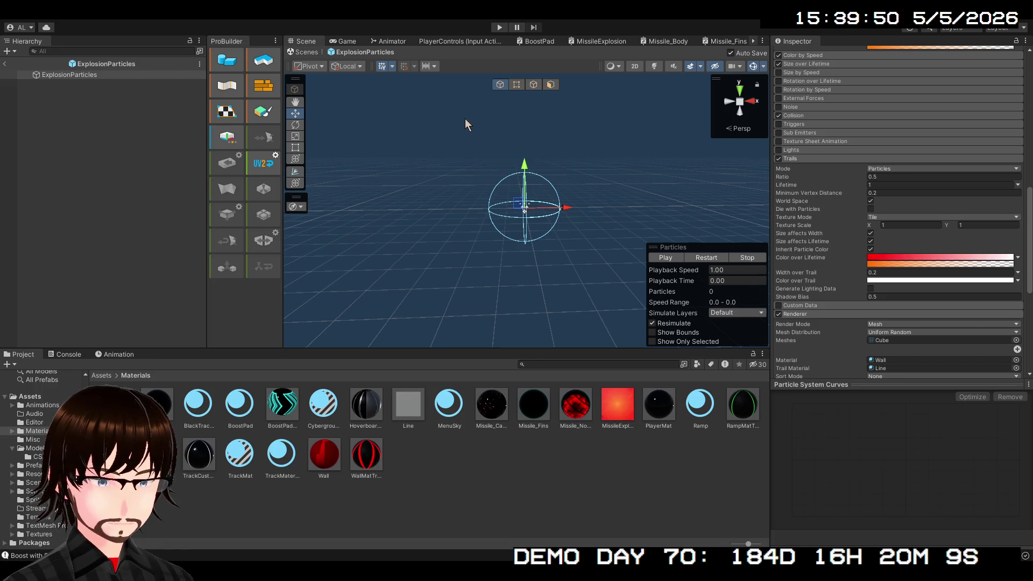
# - Restart the explosion preview several times to check the trails
pyautogui.click(707, 258)
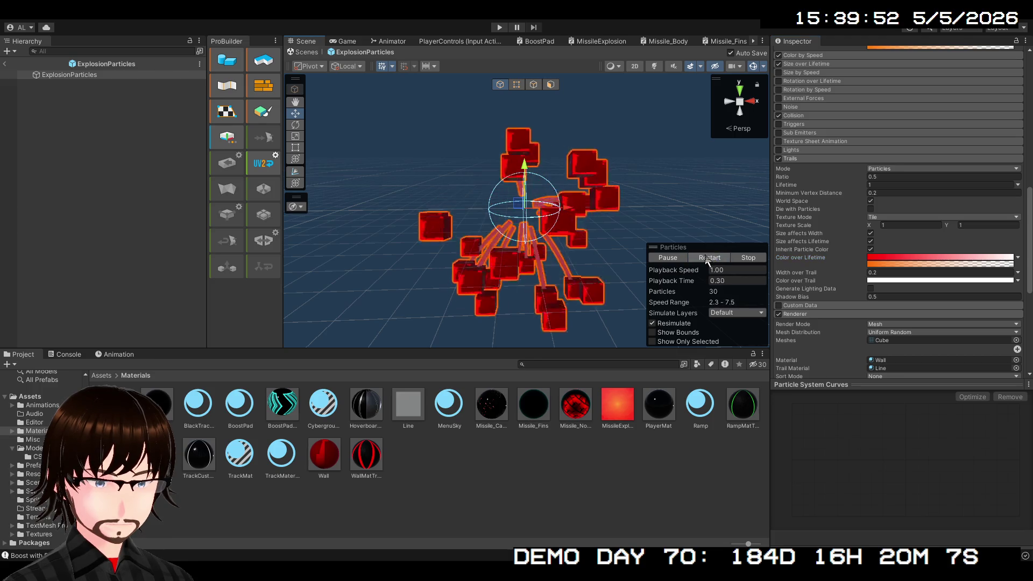
pyautogui.click(708, 259)
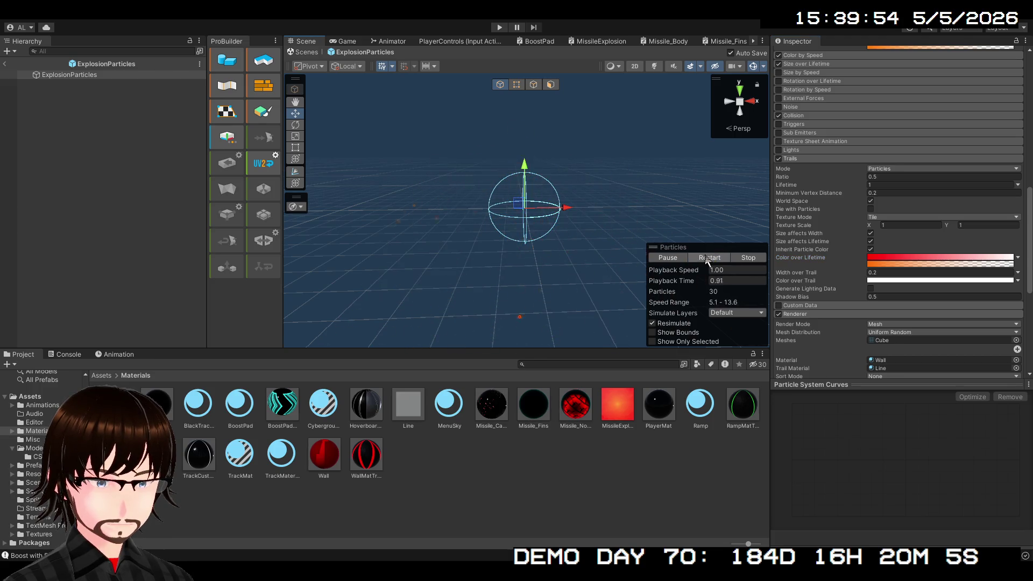
pyautogui.click(707, 259)
pyautogui.click(706, 258)
pyautogui.click(707, 258)
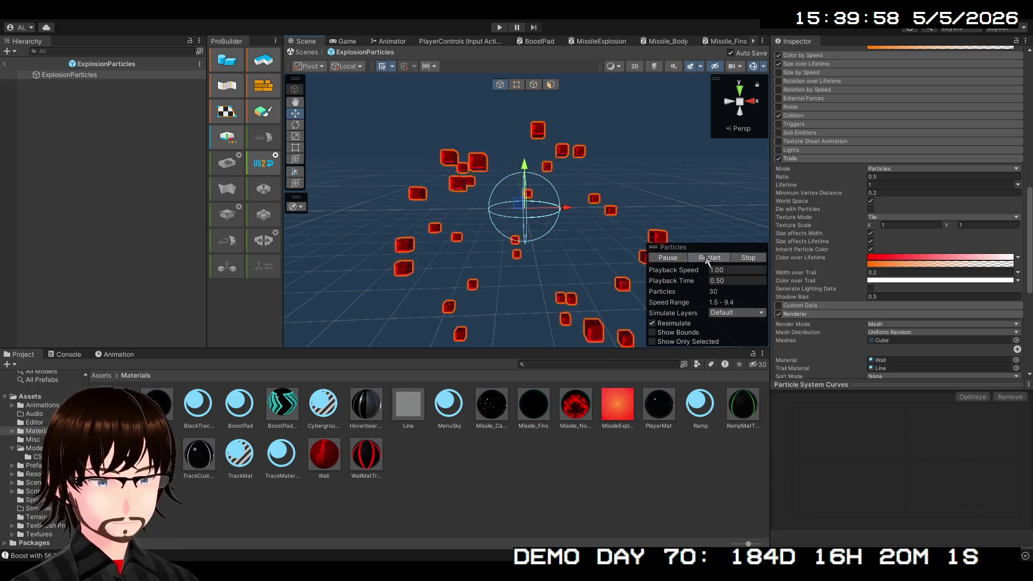
pyautogui.click(708, 258)
pyautogui.click(747, 258)
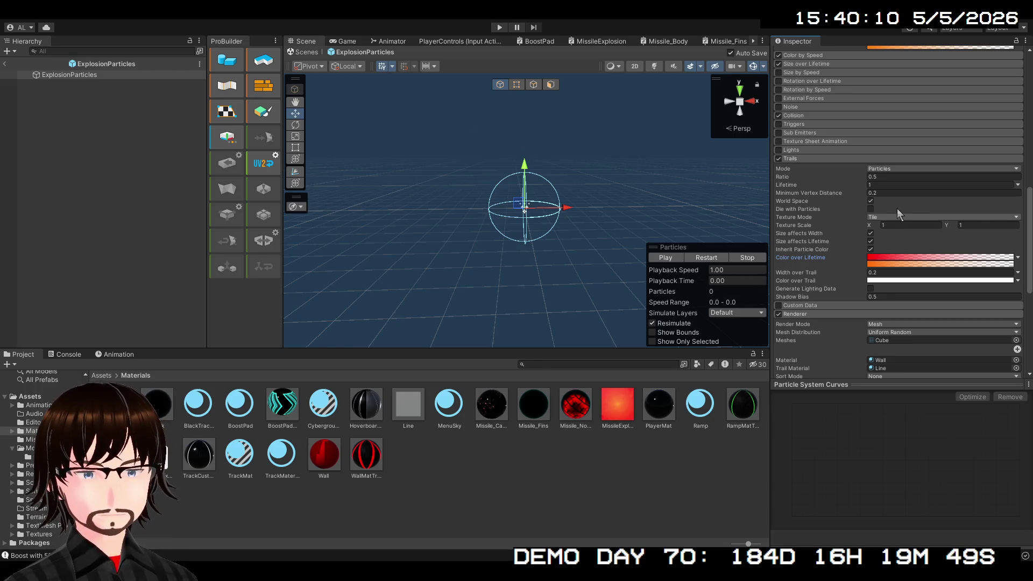
# - Toggle the trails' Die with Particles option and replay the red cube burst
pyautogui.click(872, 209)
pyautogui.click(715, 260)
pyautogui.click(715, 259)
pyautogui.click(715, 259)
pyautogui.click(715, 259)
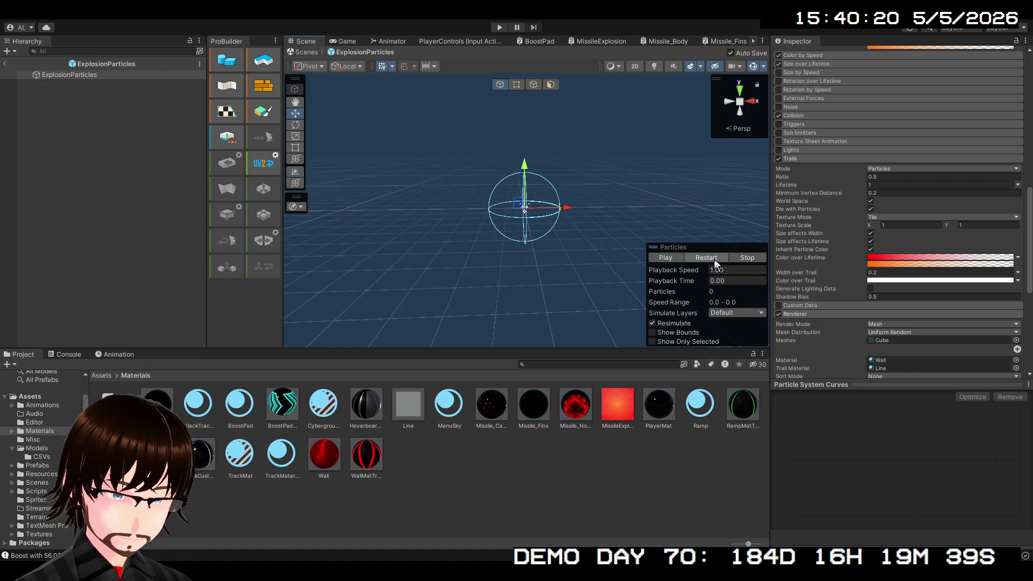
pyautogui.click(715, 259)
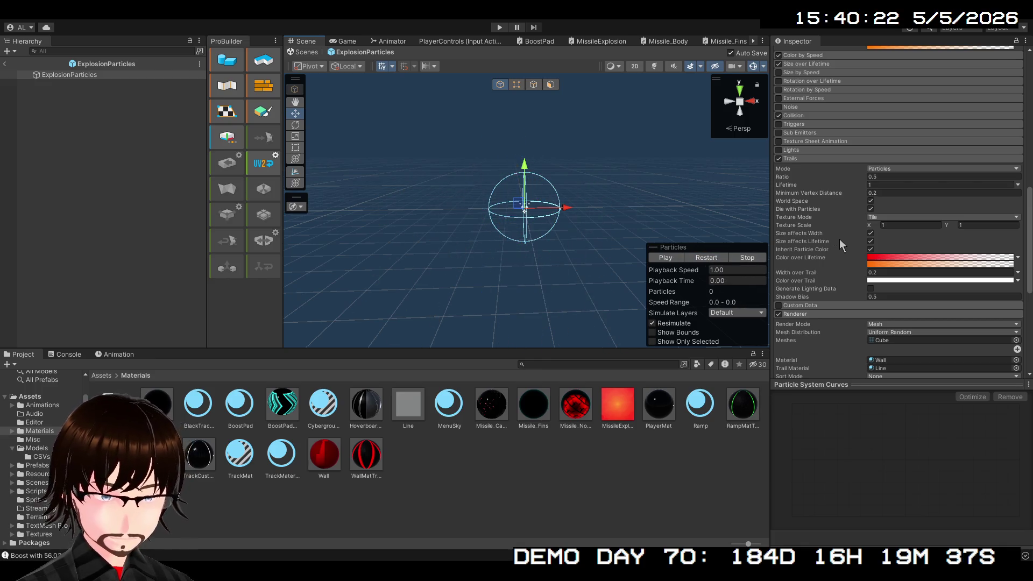
# - Look over the Size over Lifetime, Size by Speed and Rotation over Lifetime modules
pyautogui.scroll(4, 839, 239)
pyautogui.scroll(2, 851, 234)
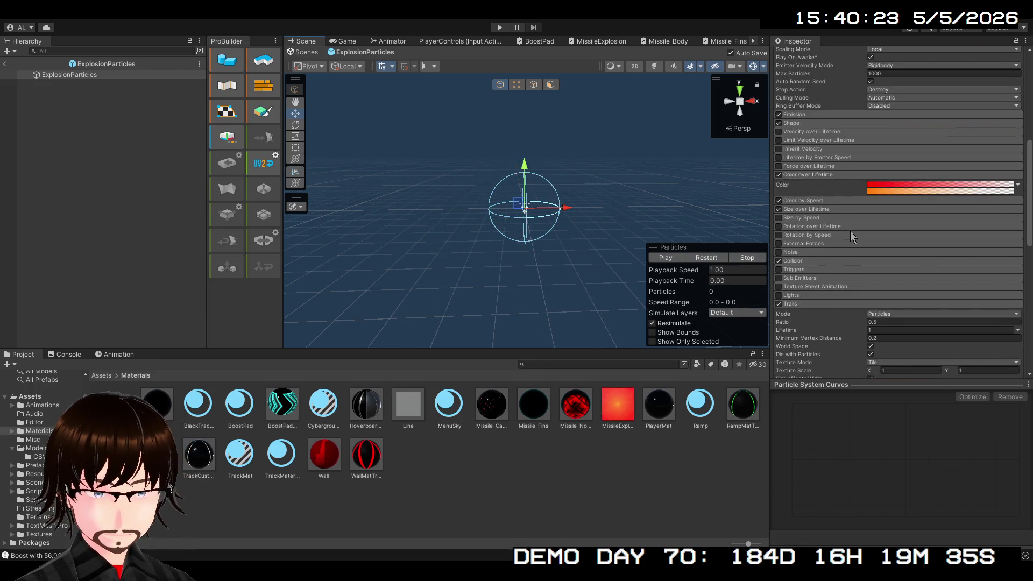
pyautogui.click(819, 209)
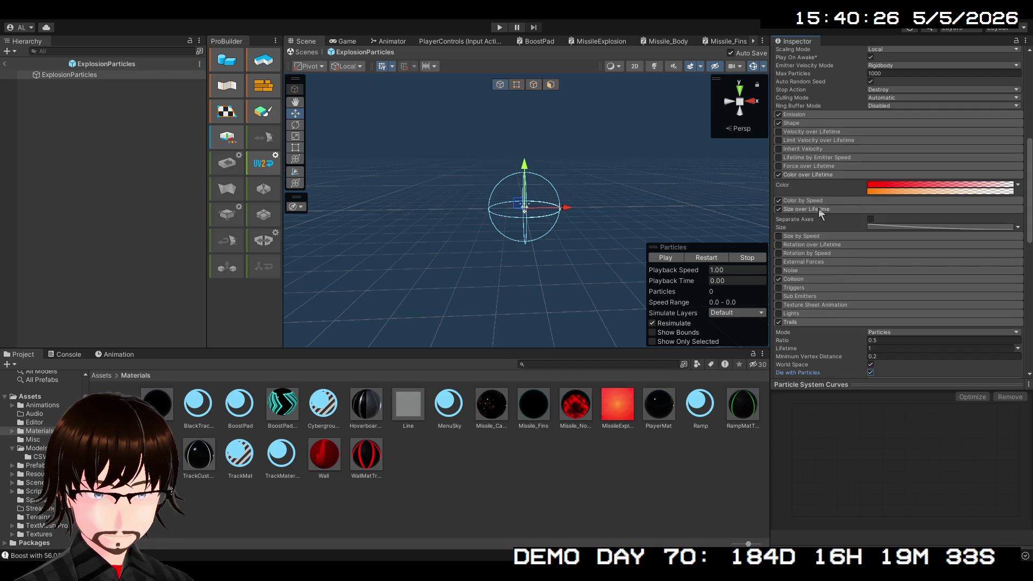
pyautogui.click(820, 210)
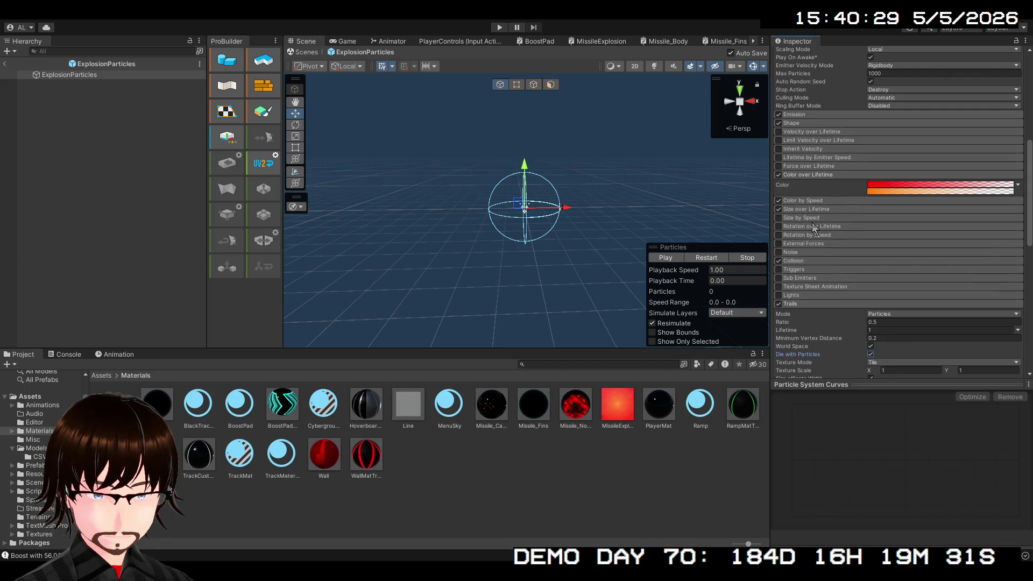
pyautogui.click(819, 217)
pyautogui.click(819, 217)
pyautogui.click(819, 225)
pyautogui.click(820, 226)
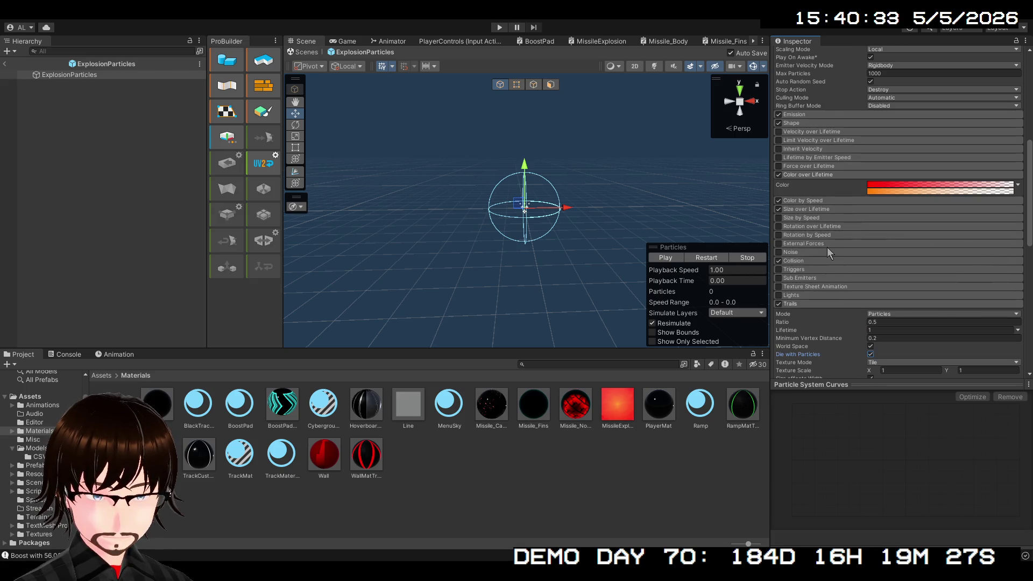
# - Expand the Collision module: World, 3D, Bounce 1, Dampen 0, High quality
pyautogui.click(795, 261)
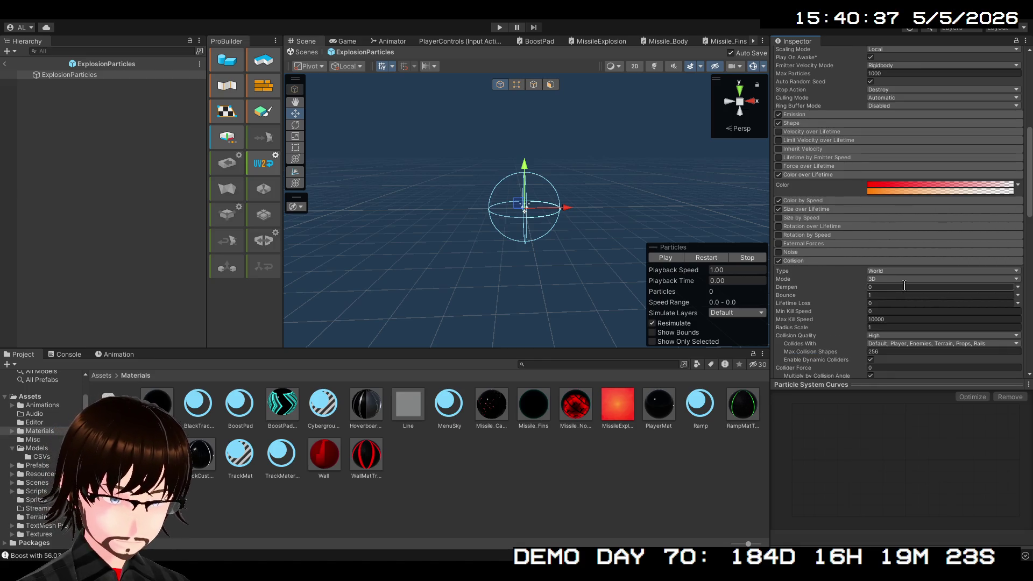
pyautogui.scroll(-3, 910, 293)
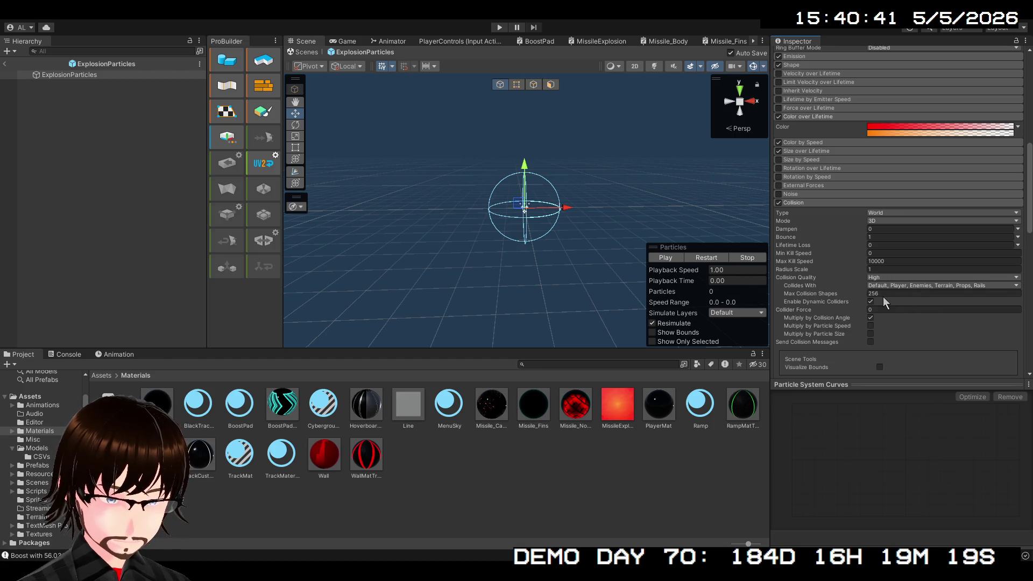
pyautogui.scroll(5, 868, 270)
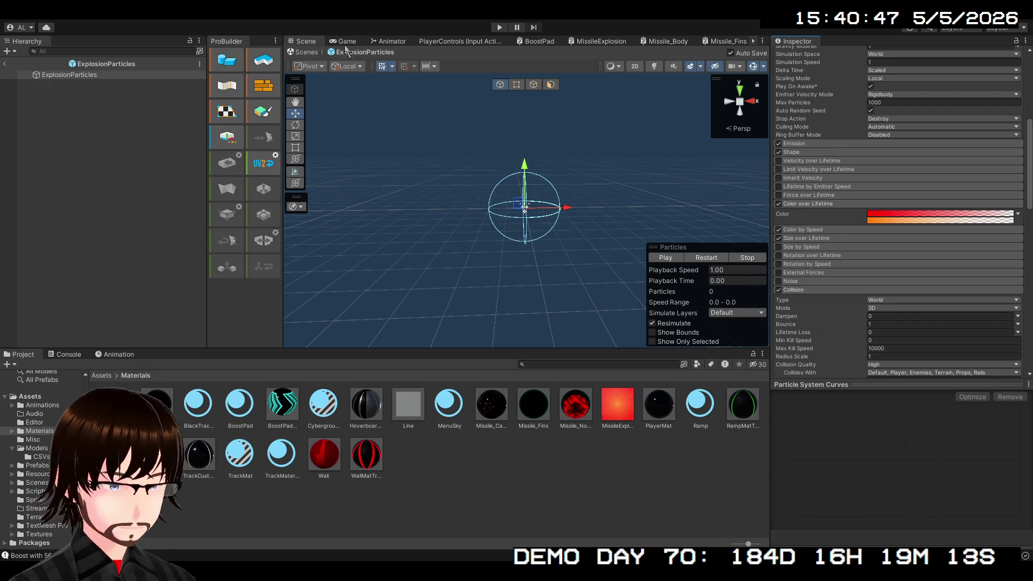
# - Run the game to watch missiles burst into red cube debris, then stop
pyautogui.click(499, 26)
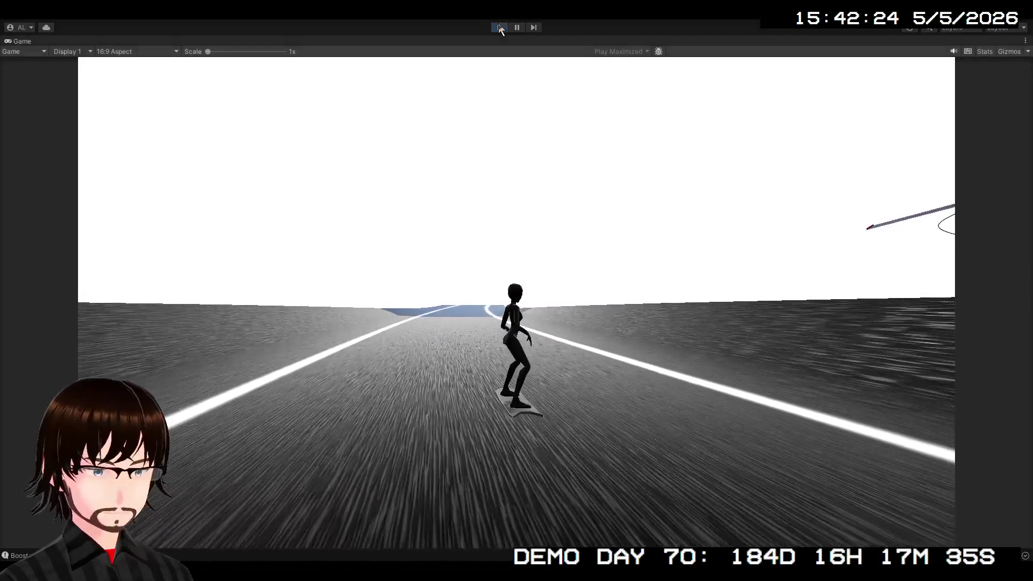
pyautogui.click(501, 28)
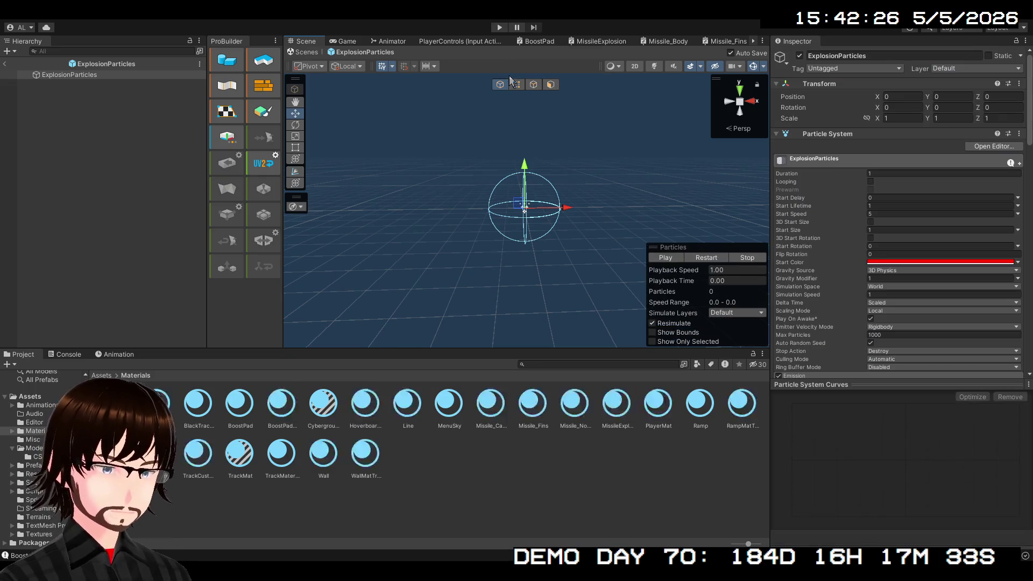
# - Back in Level4, select Player (1)'s Reflection Probe and undo its box size back to 10
pyautogui.click(4, 63)
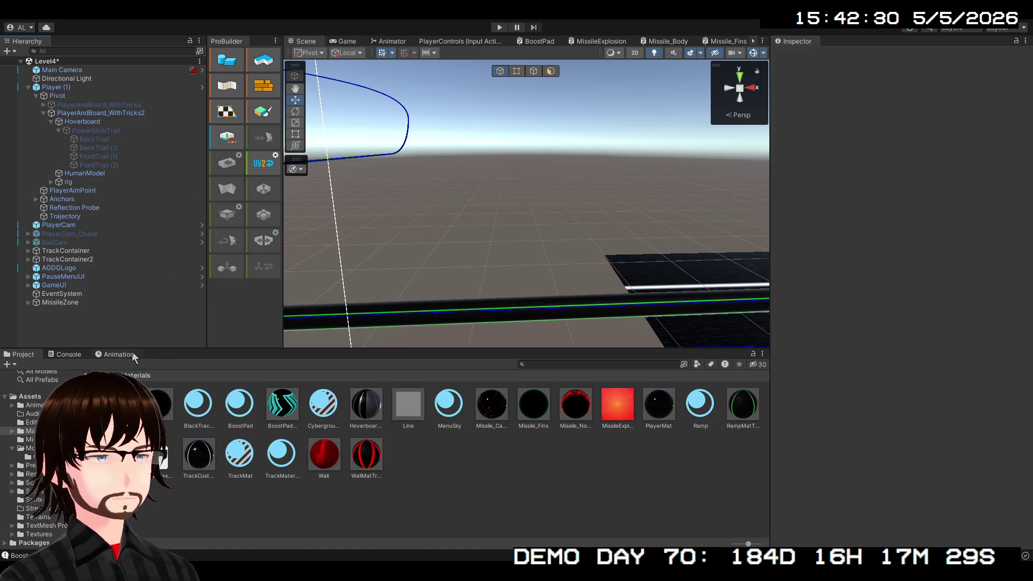
pyautogui.click(27, 88)
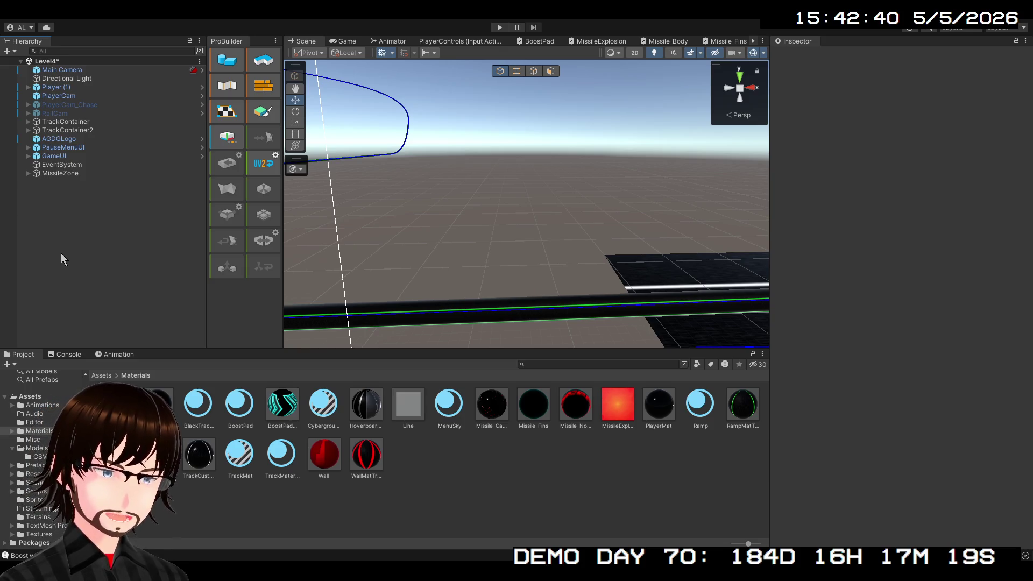
pyautogui.click(28, 87)
pyautogui.click(85, 208)
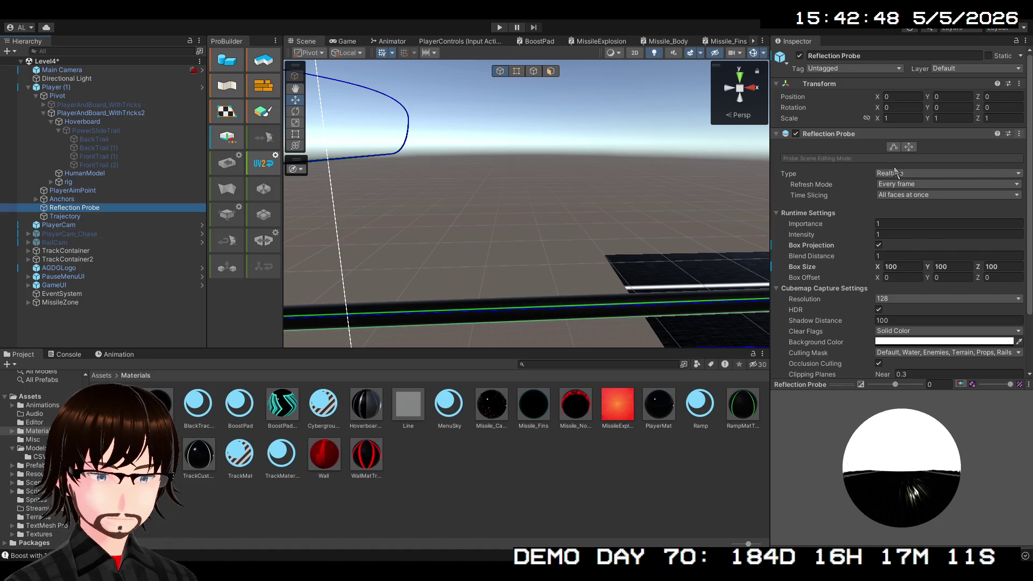
pyautogui.hotkey('ctrl', 'z')
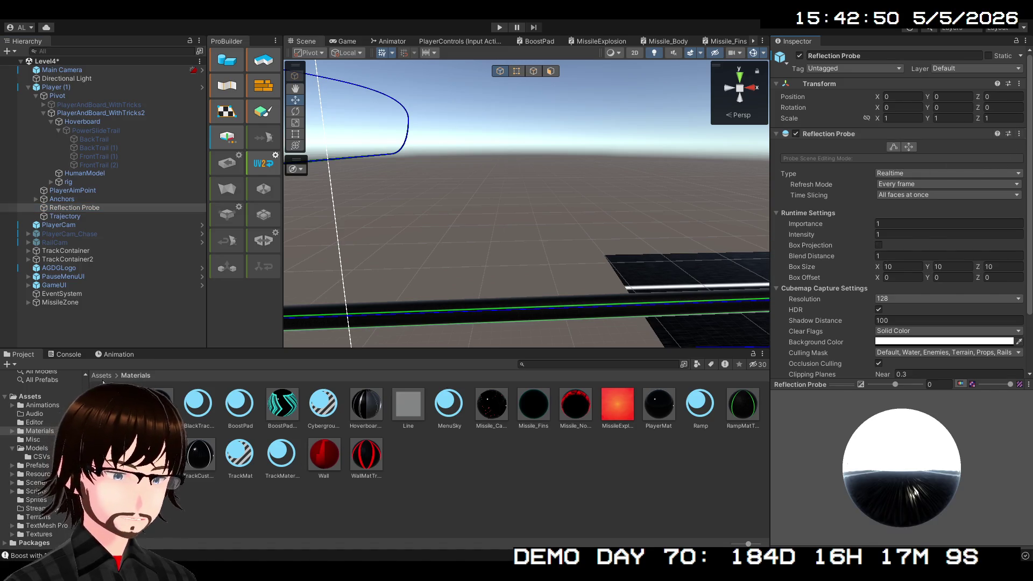
pyautogui.click(105, 376)
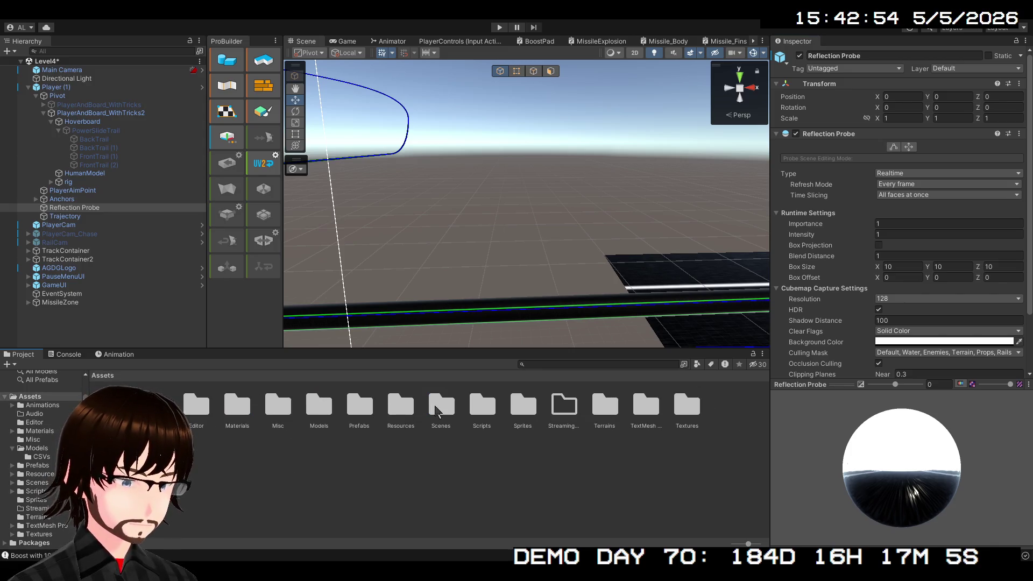
# - Open the Player (1) prefab from Assets > Prefabs and select its Reflection Probe
pyautogui.doubleClick(351, 412)
pyautogui.doubleClick(328, 442)
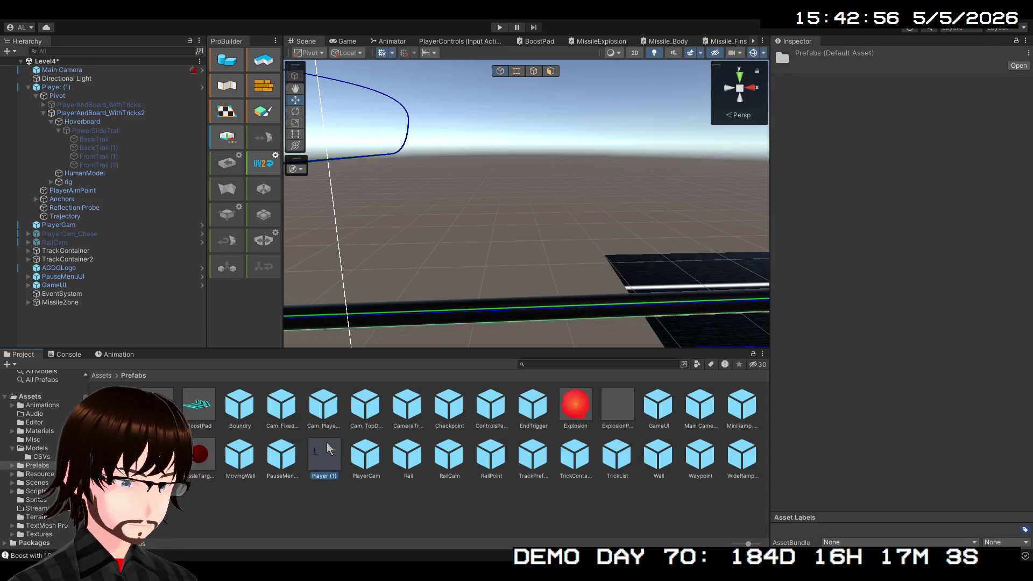
pyautogui.scroll(-1, 868, 187)
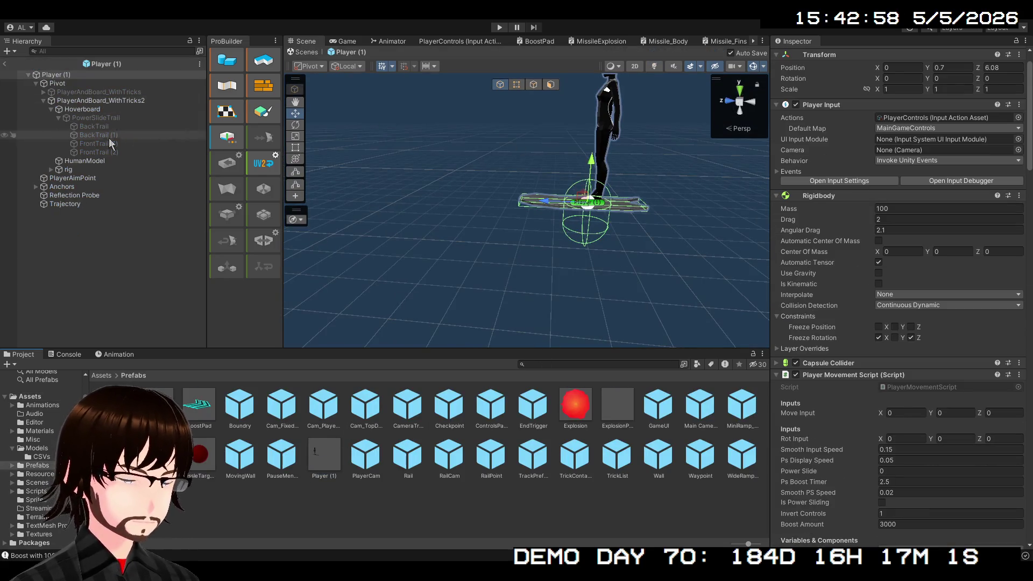
pyautogui.click(74, 195)
pyautogui.scroll(-2, 908, 288)
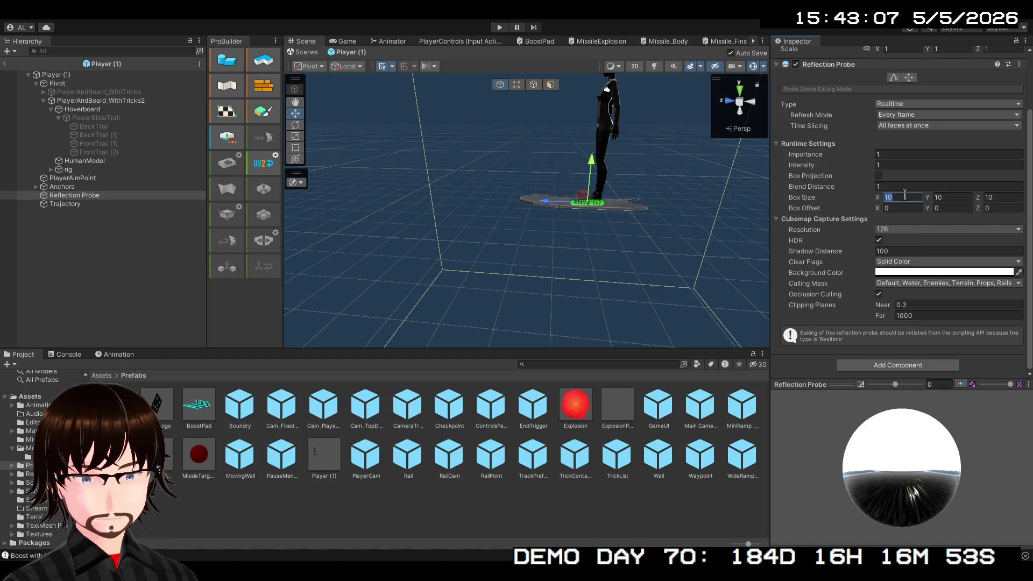
# - Set the probe's Box Size X, Y and Z to 100 and test it in play mode
pyautogui.write('100')
pyautogui.click(941, 197)
pyautogui.write('100')
pyautogui.click(1004, 197)
pyautogui.write('100')
pyautogui.click(968, 200)
pyautogui.write('100')
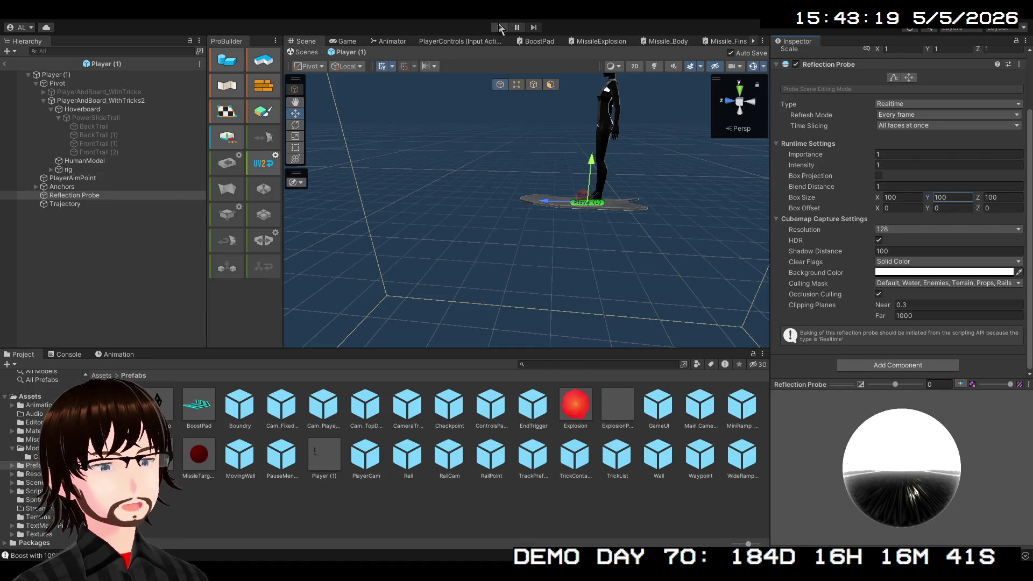
pyautogui.click(500, 26)
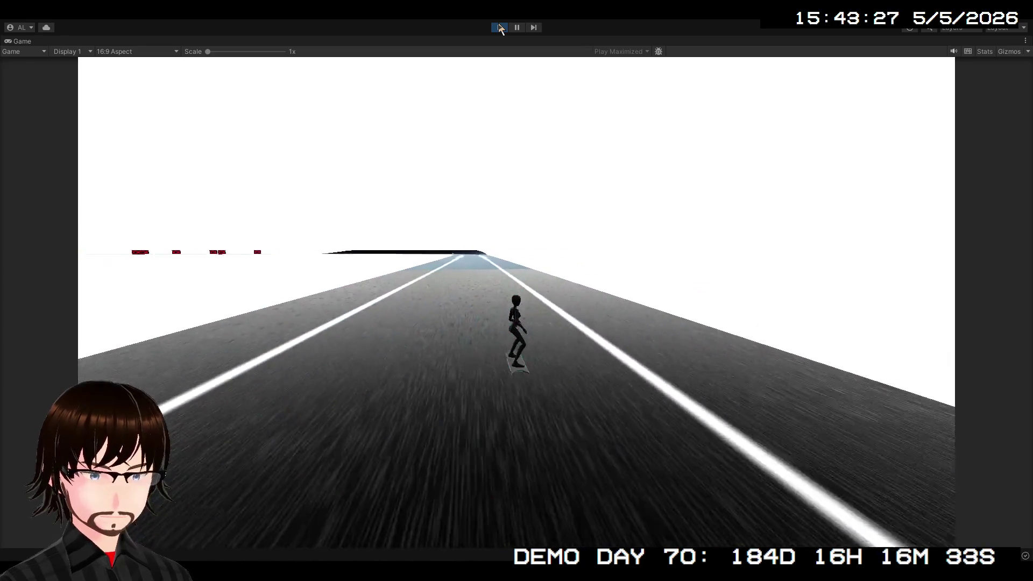
pyautogui.click(499, 28)
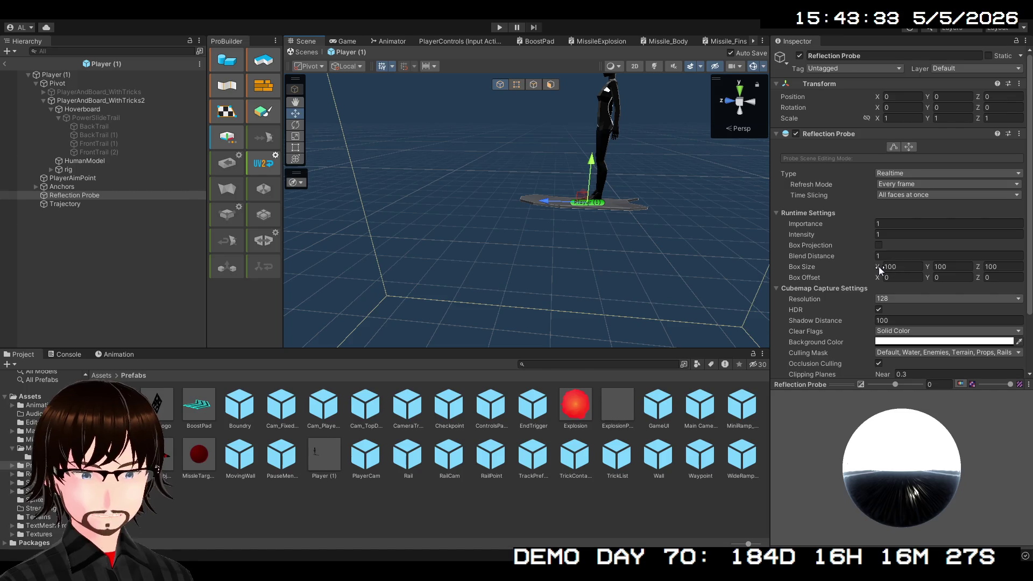
# - Set the probe box to 1000×100×1000, reselect the probe in Level4, and start play
pyautogui.moveTo(881, 269)
pyautogui.mouseDown()
pyautogui.moveTo(1023, 264)
pyautogui.moveTo(449, 237)
pyautogui.moveTo(759, 246)
pyautogui.mouseUp()
pyautogui.write('1000')
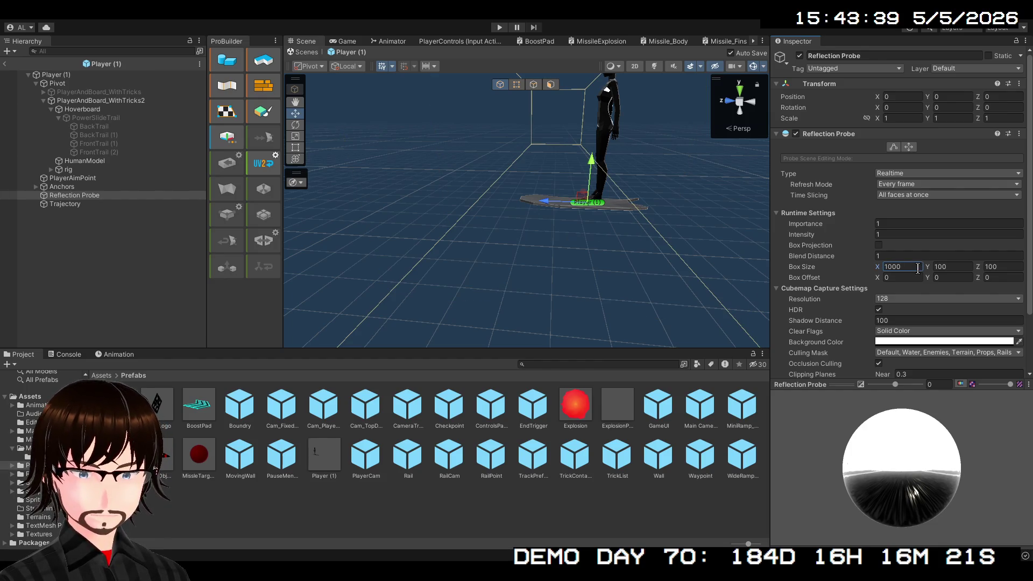
pyautogui.write('1000')
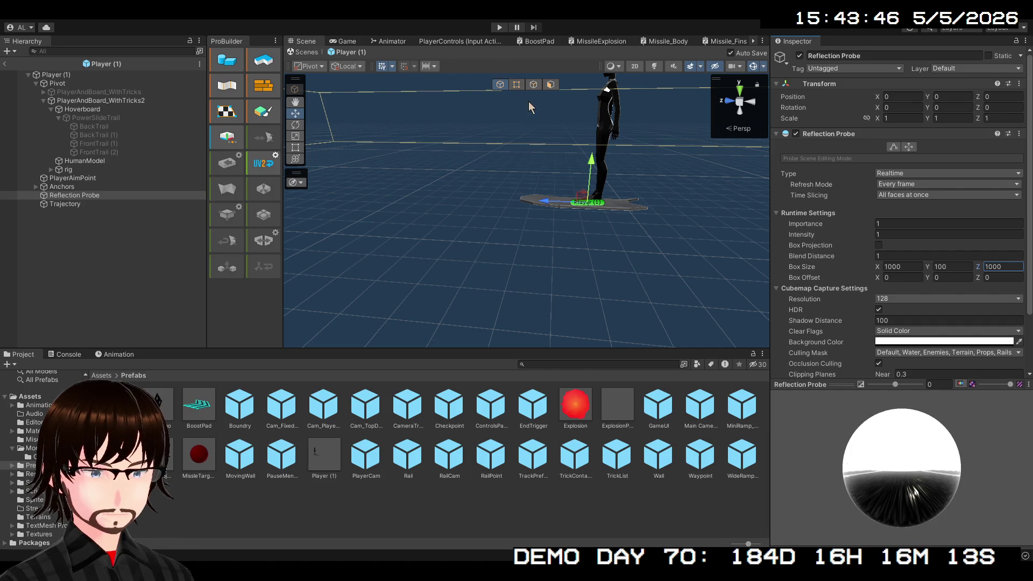
pyautogui.click(5, 64)
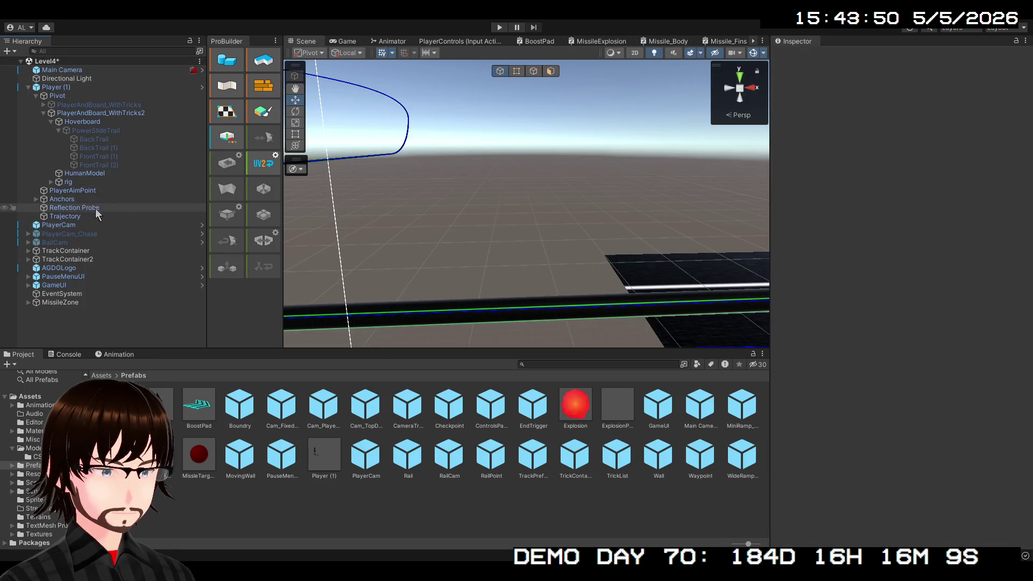
pyautogui.click(79, 209)
pyautogui.scroll(-1, 800, 193)
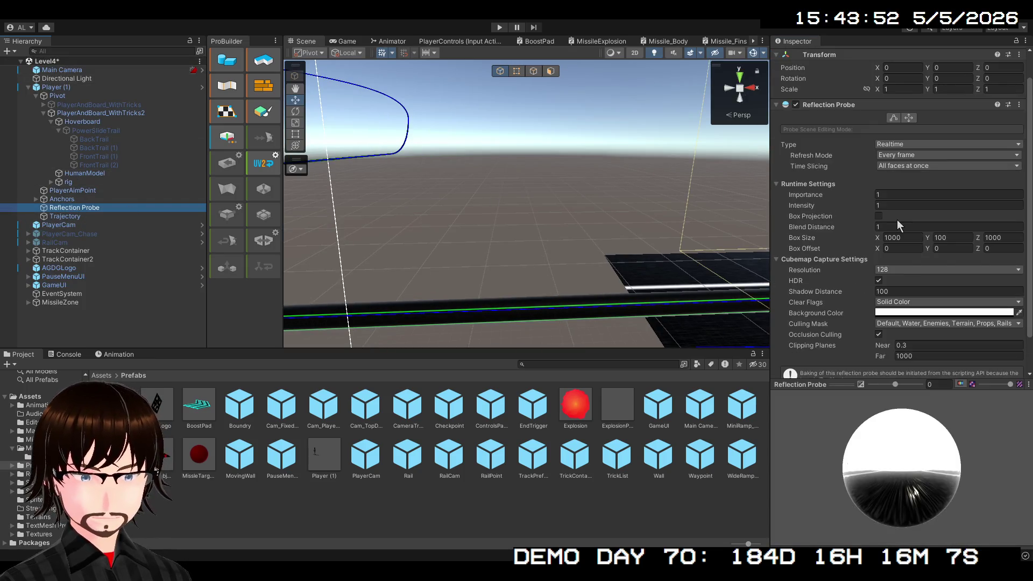
pyautogui.click(500, 26)
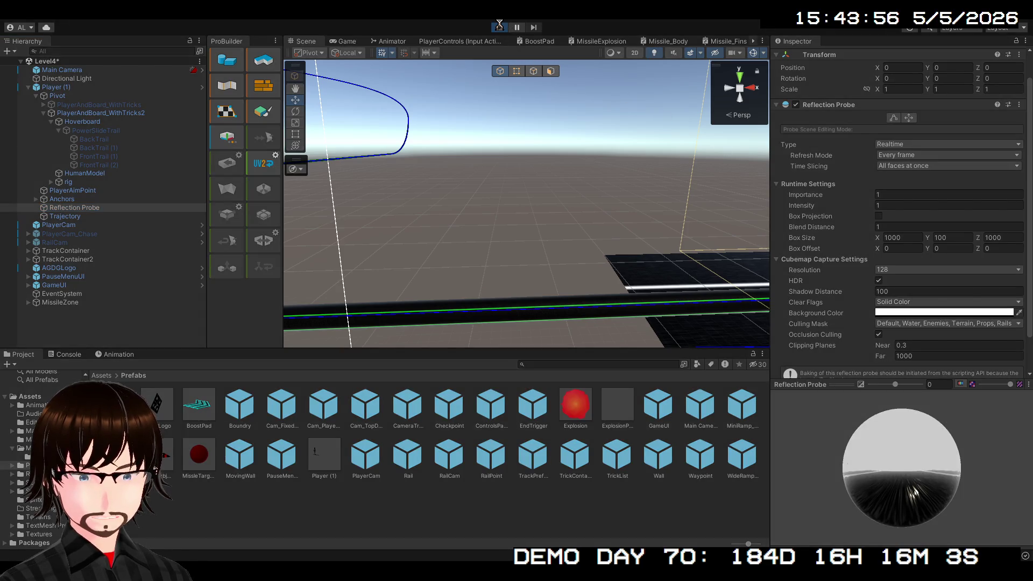